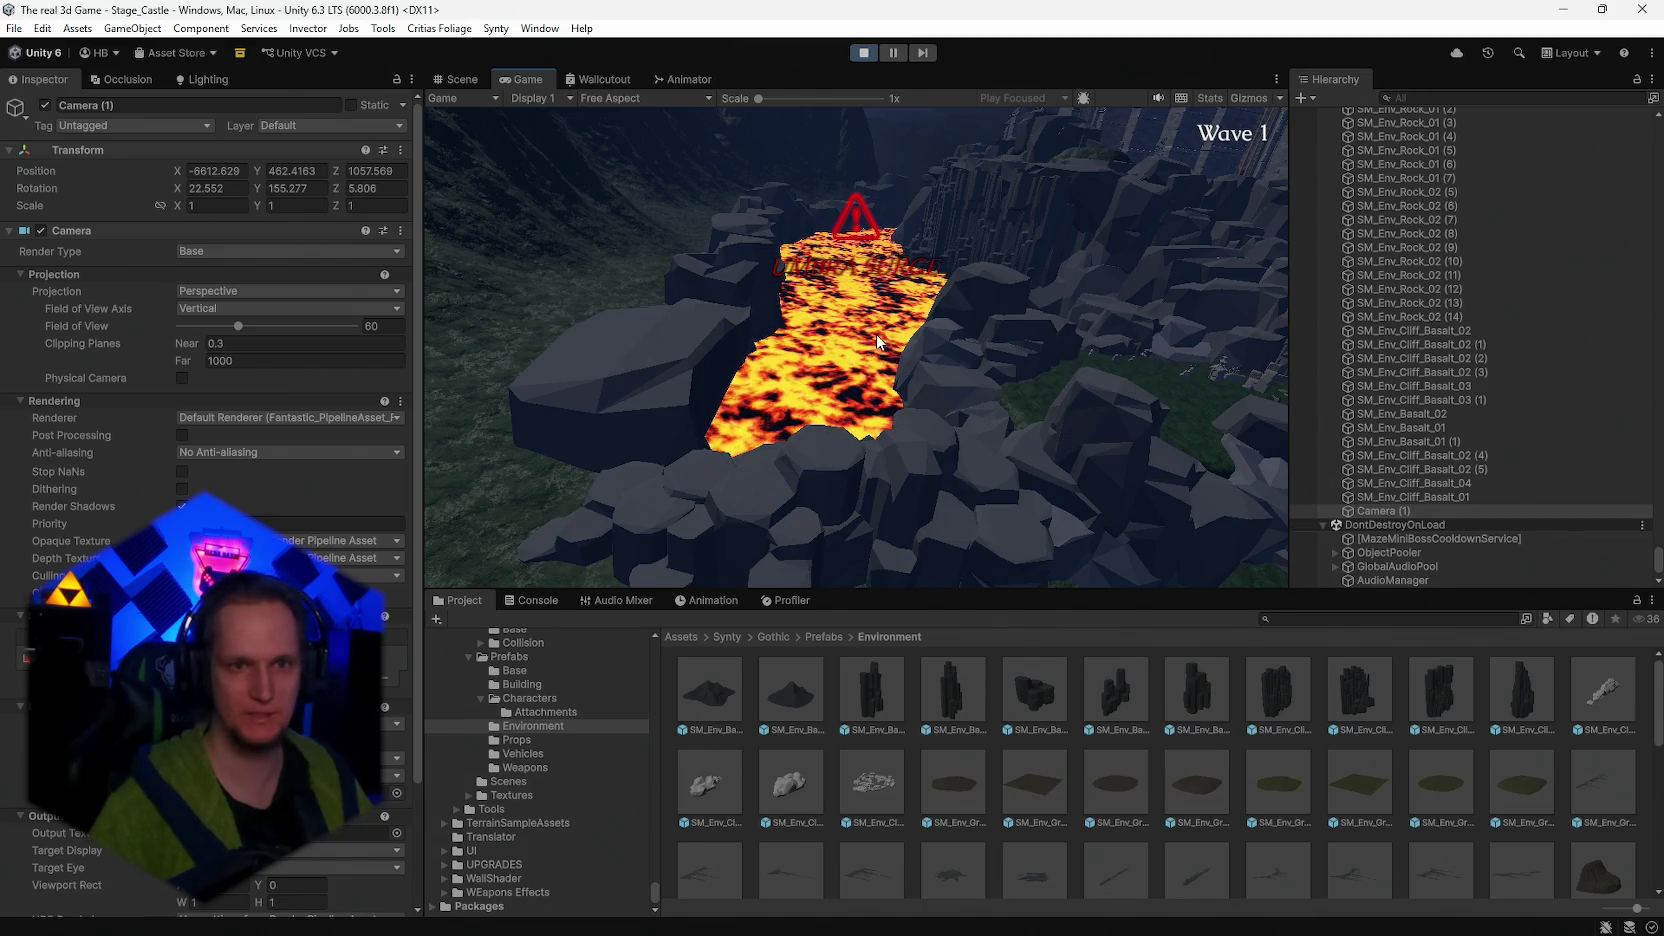
- Select the plain Camera object below lava/pCube1 in the Hierarchy
scroll(1400, 512, down, 1)
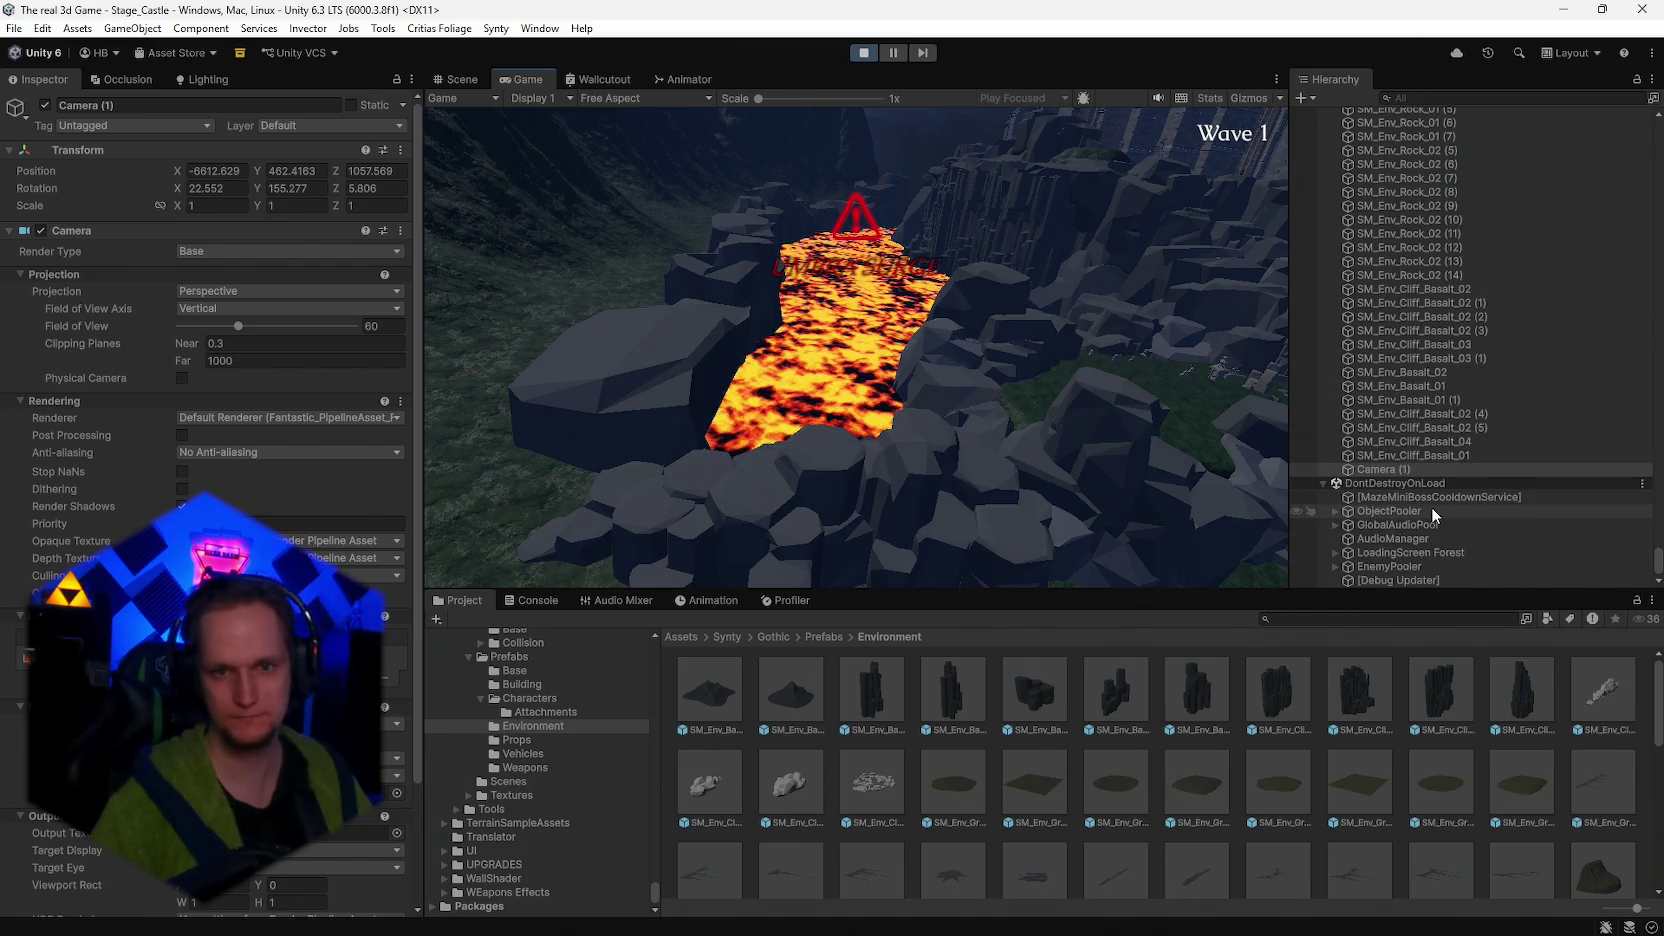
scroll(1433, 507, up, 6)
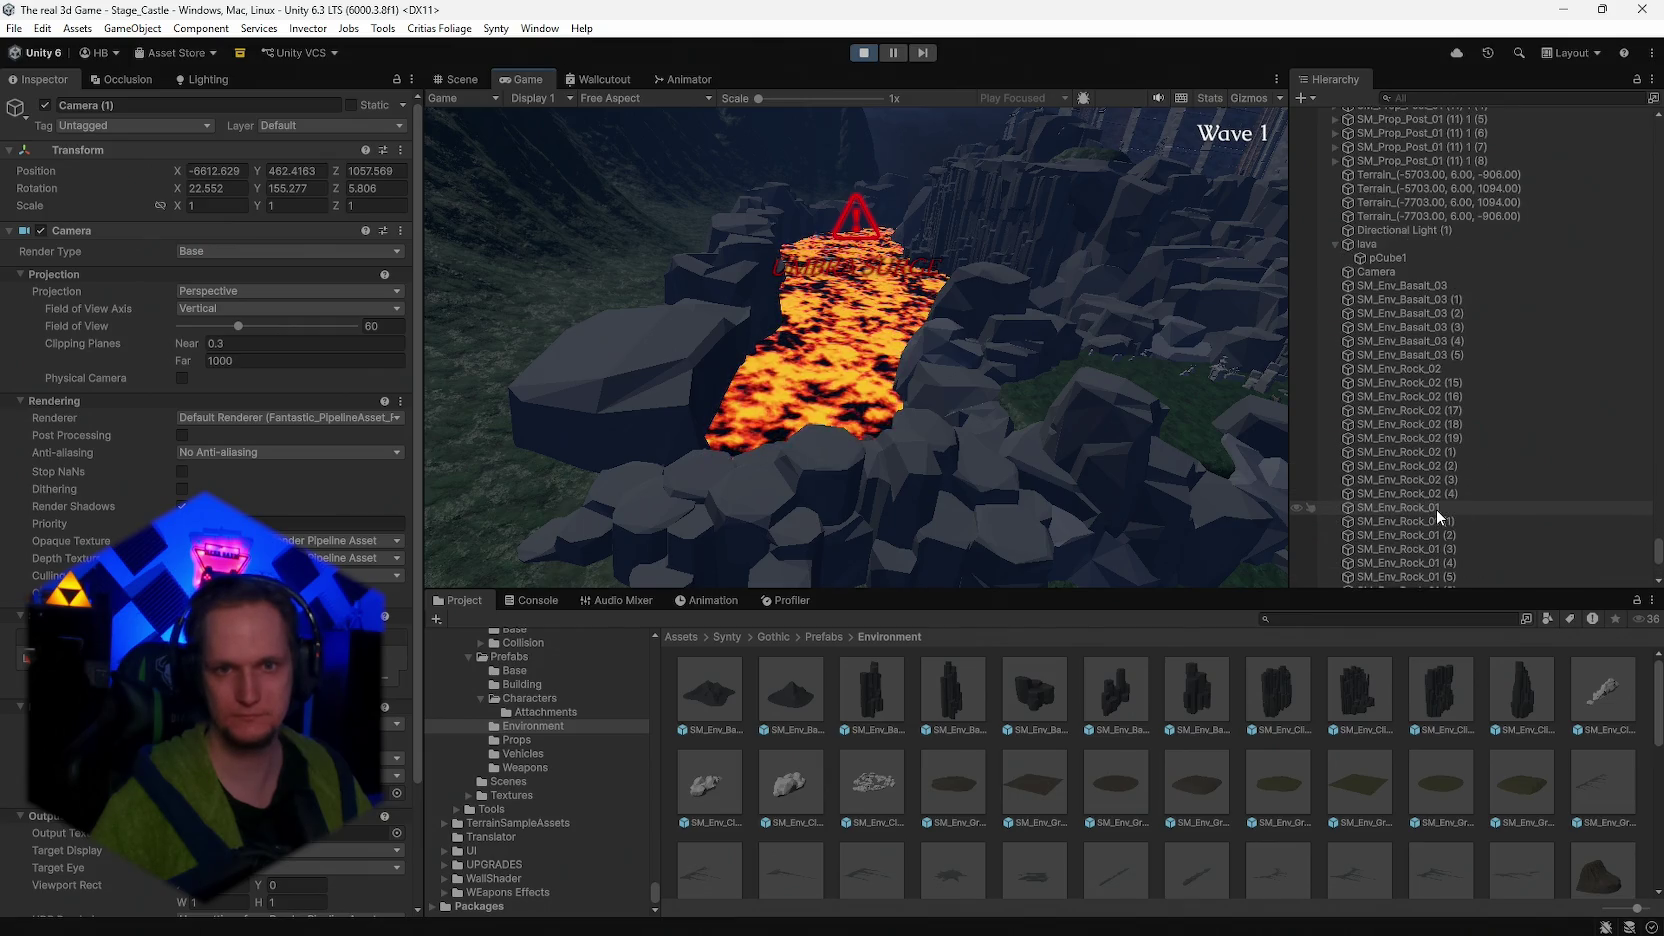
scroll(1436, 510, down, 6)
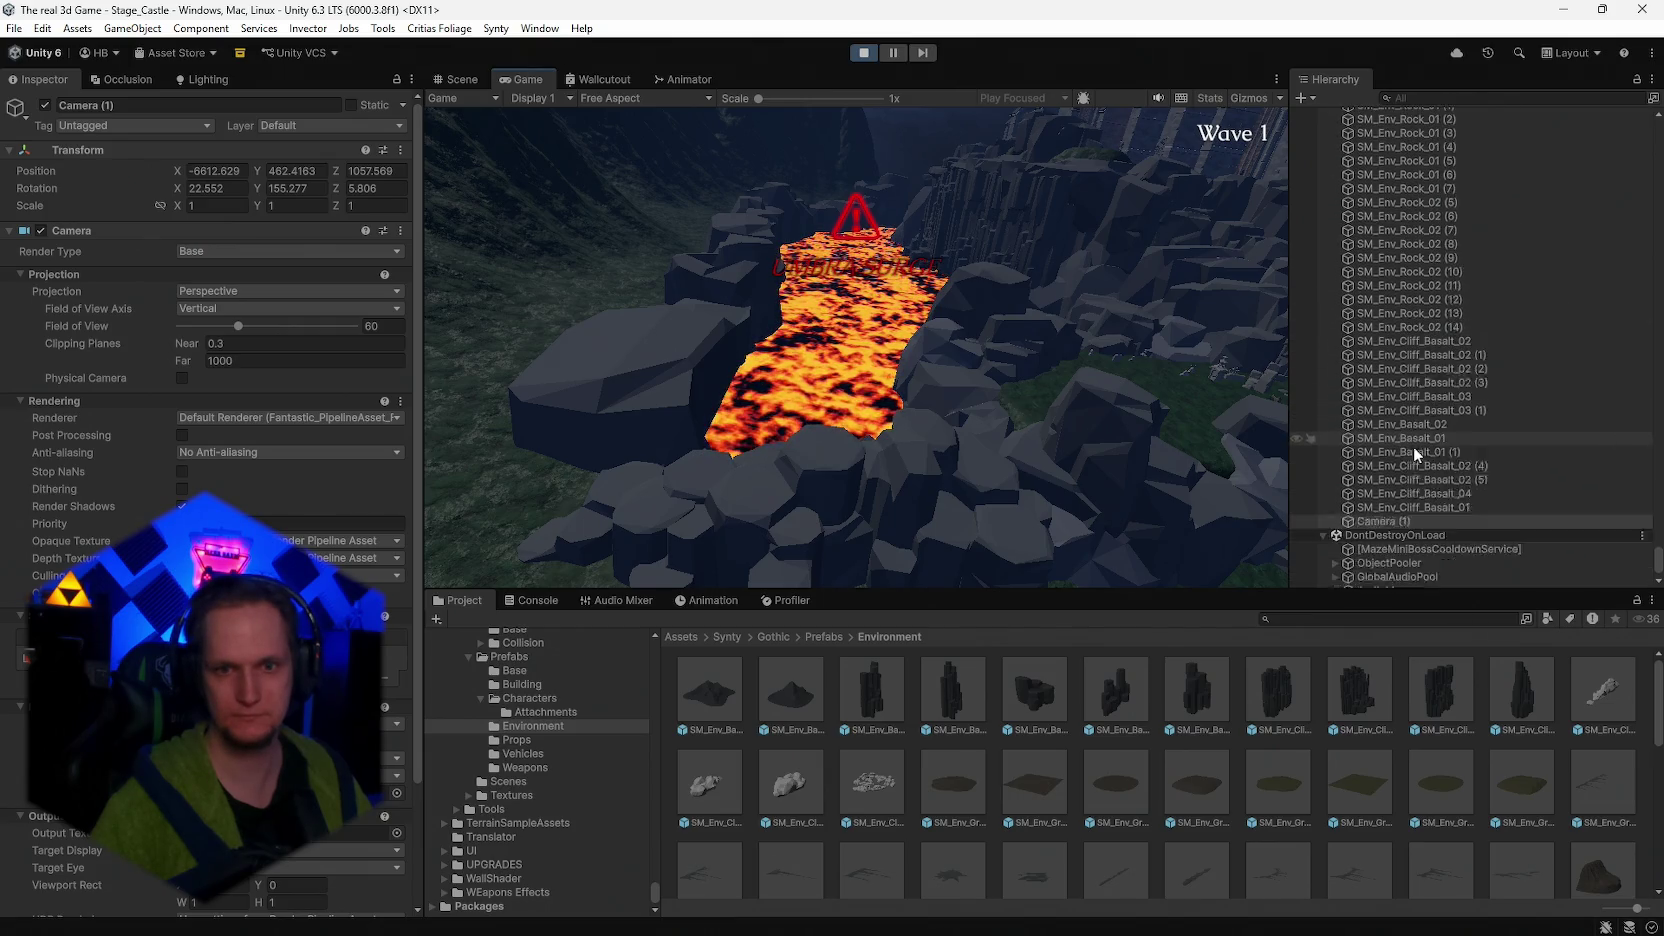
scroll(1395, 480, up, 12)
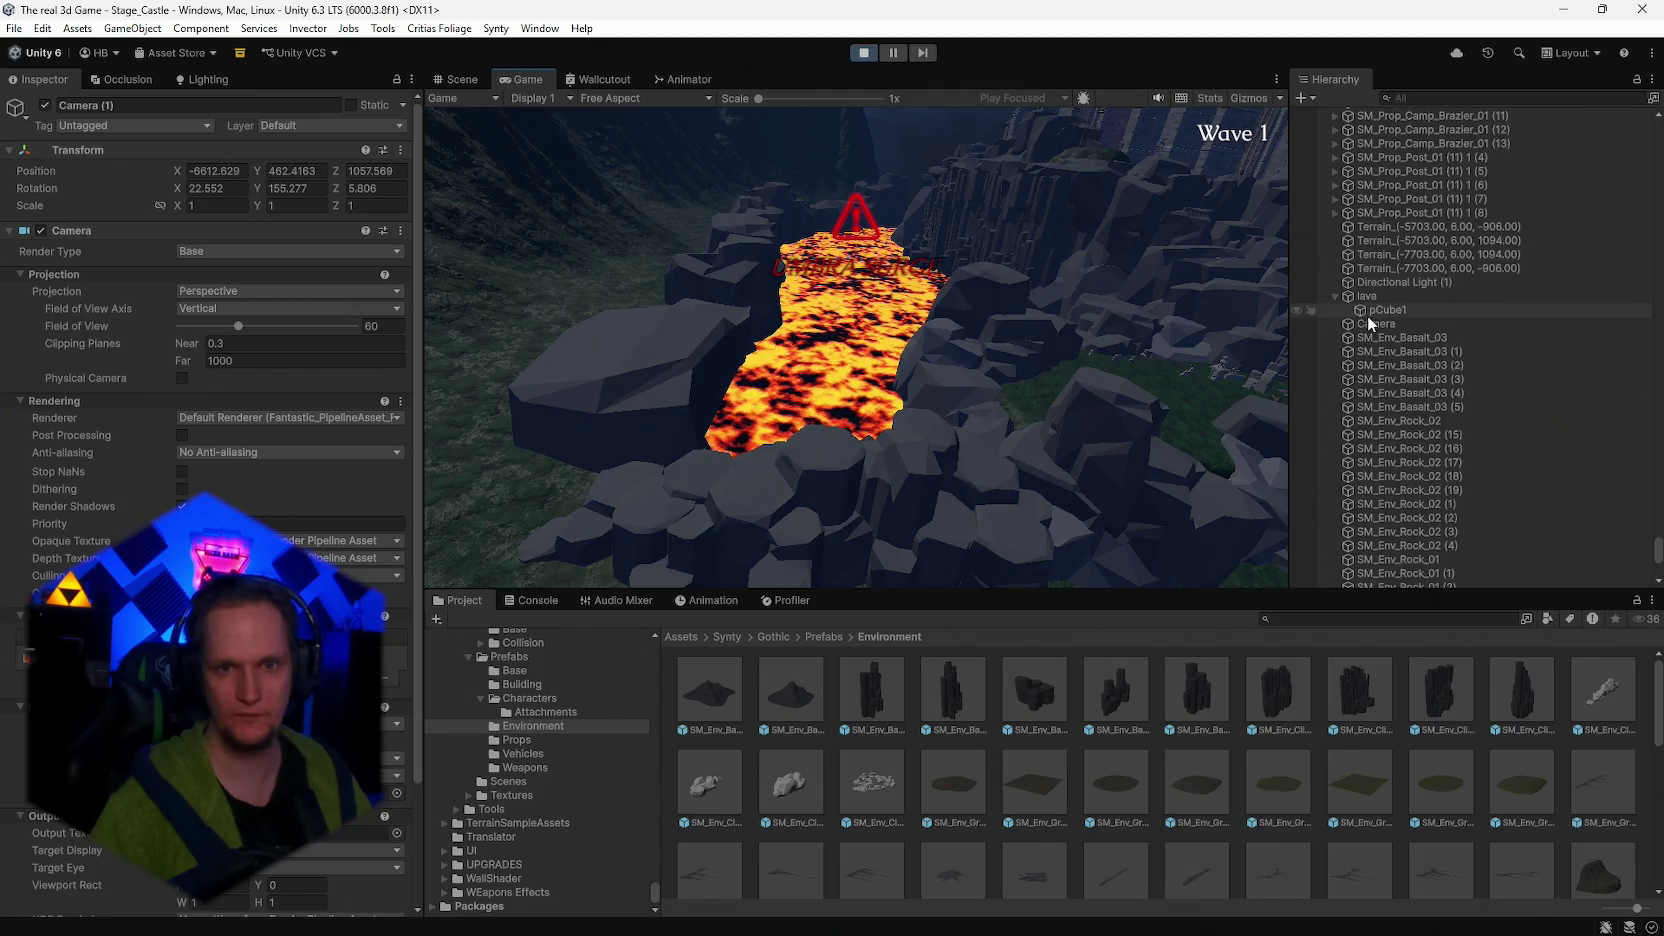
click(1371, 325)
- Delete the extra Camera and enable Post Processing on Camera (1)
key(Delete)
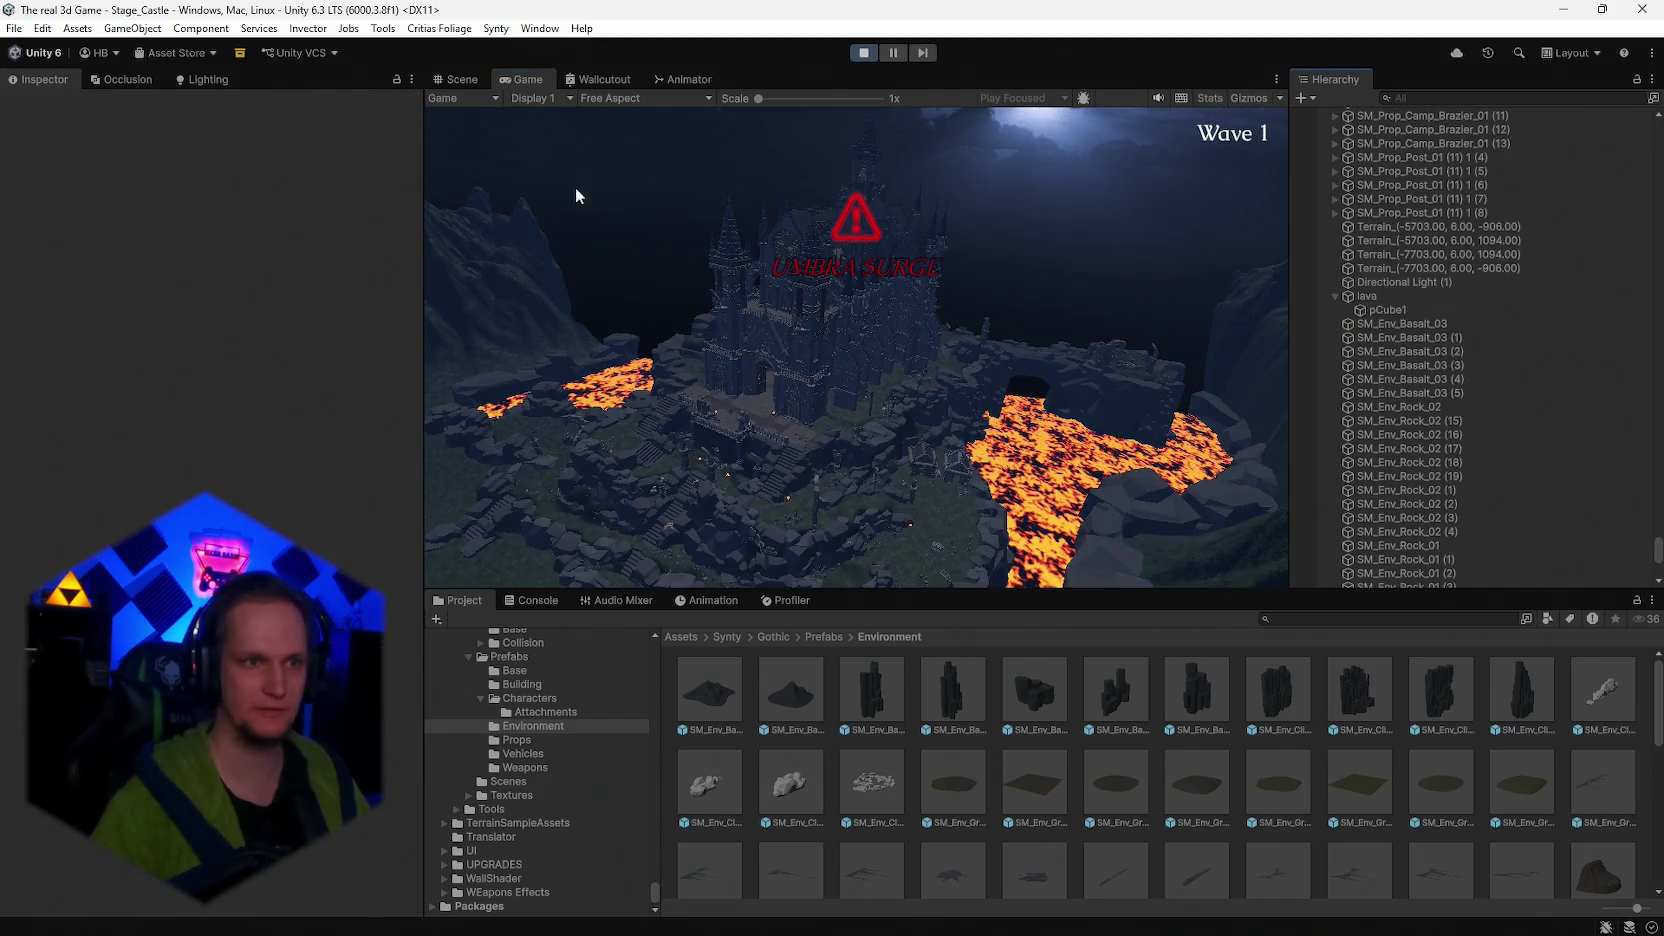
scroll(1407, 436, down, 12)
click(1369, 471)
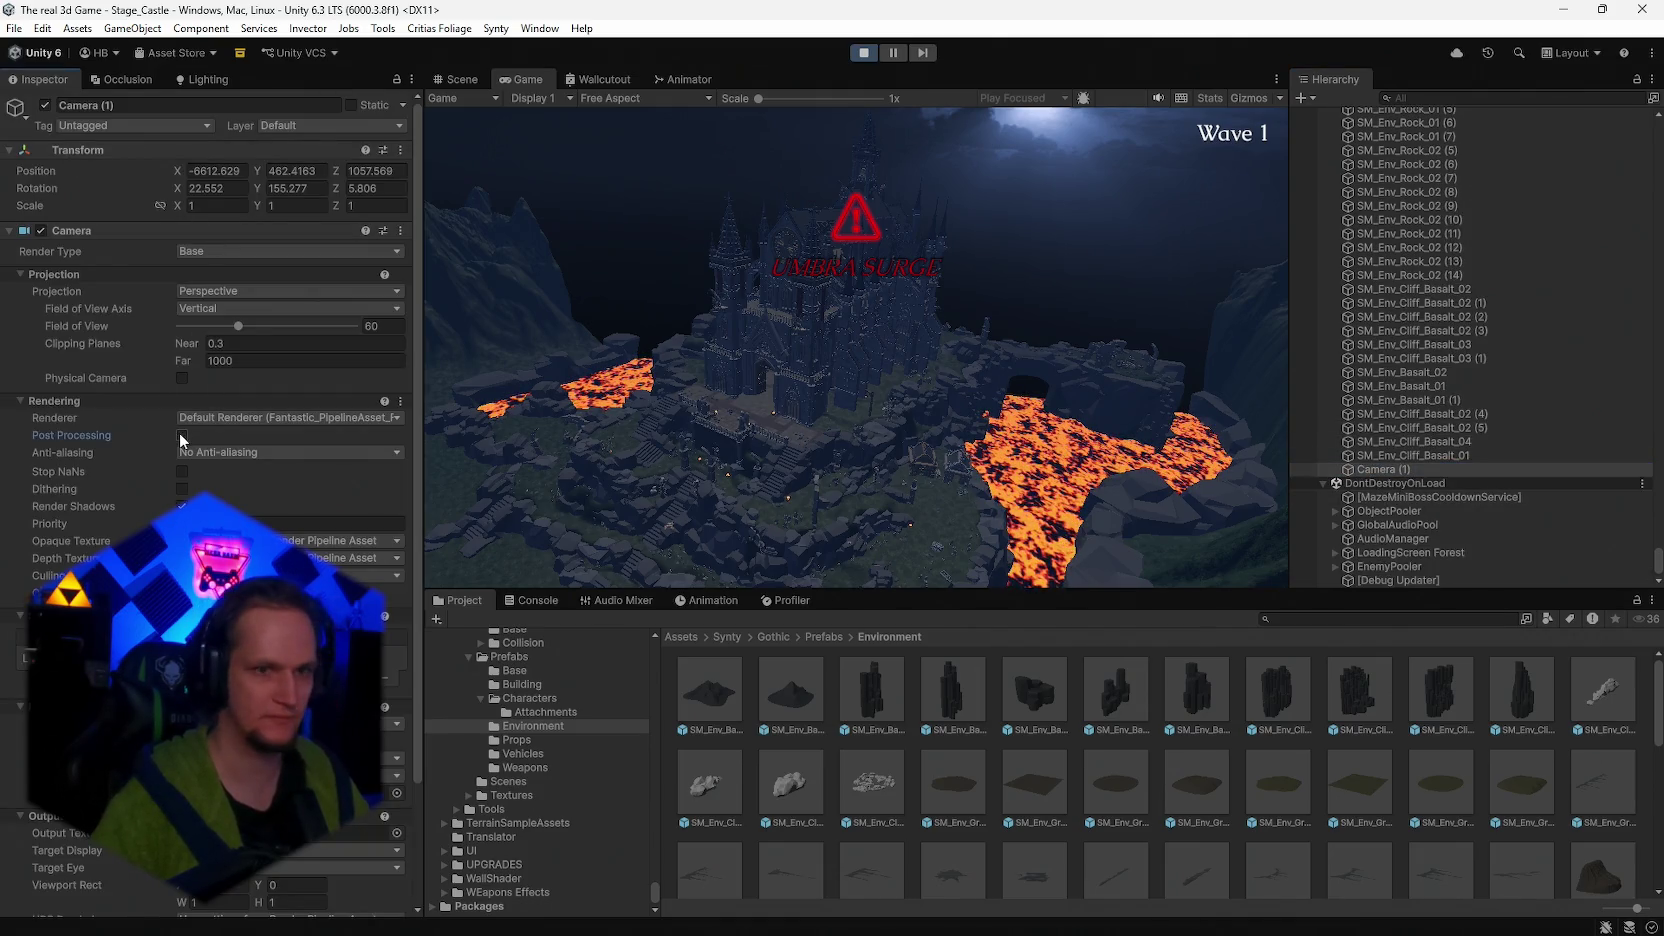
click(182, 435)
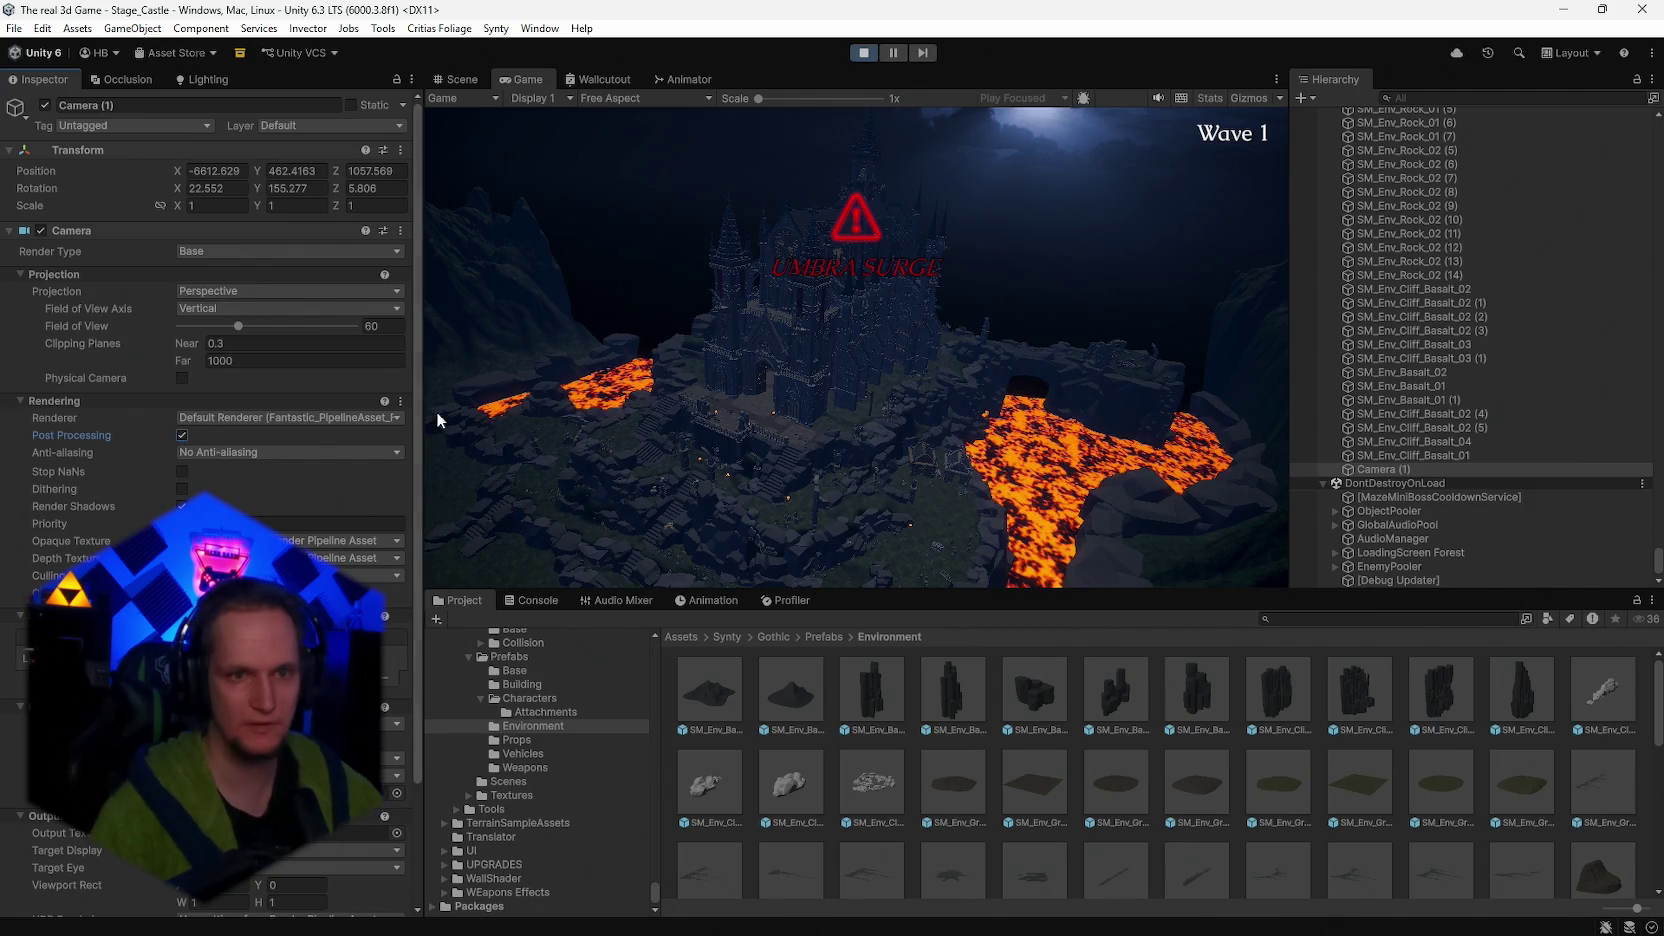
- Set Camera (1) far clipping plane to 30000 and anti-aliasing to FXAA
click(241, 361)
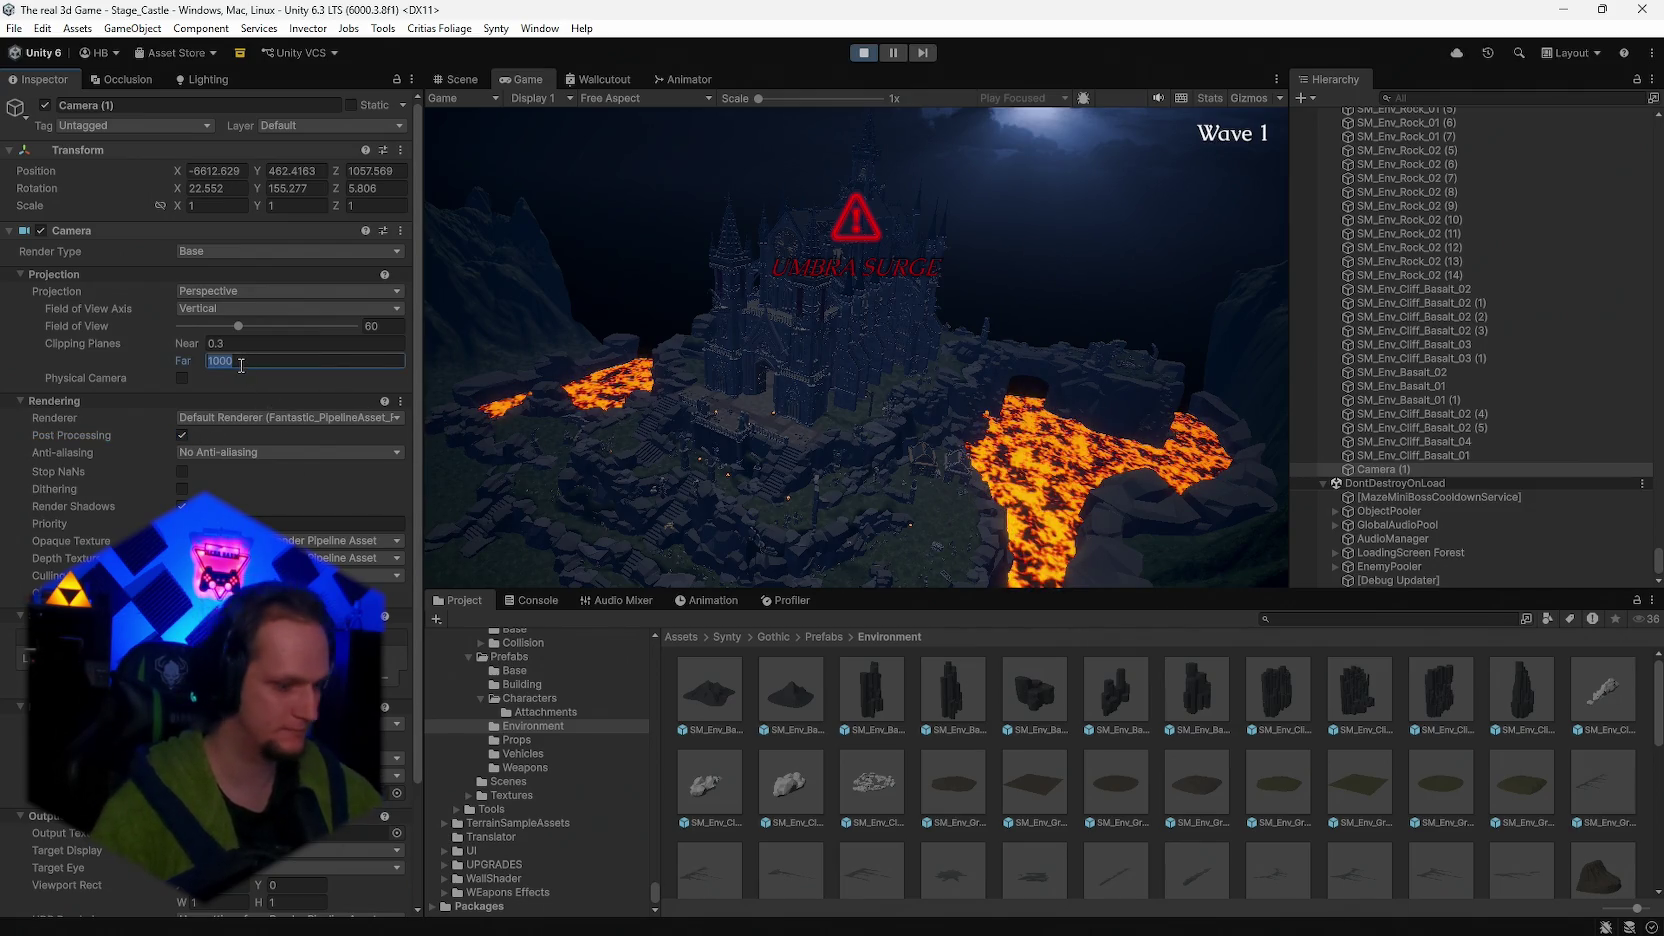
text(300)
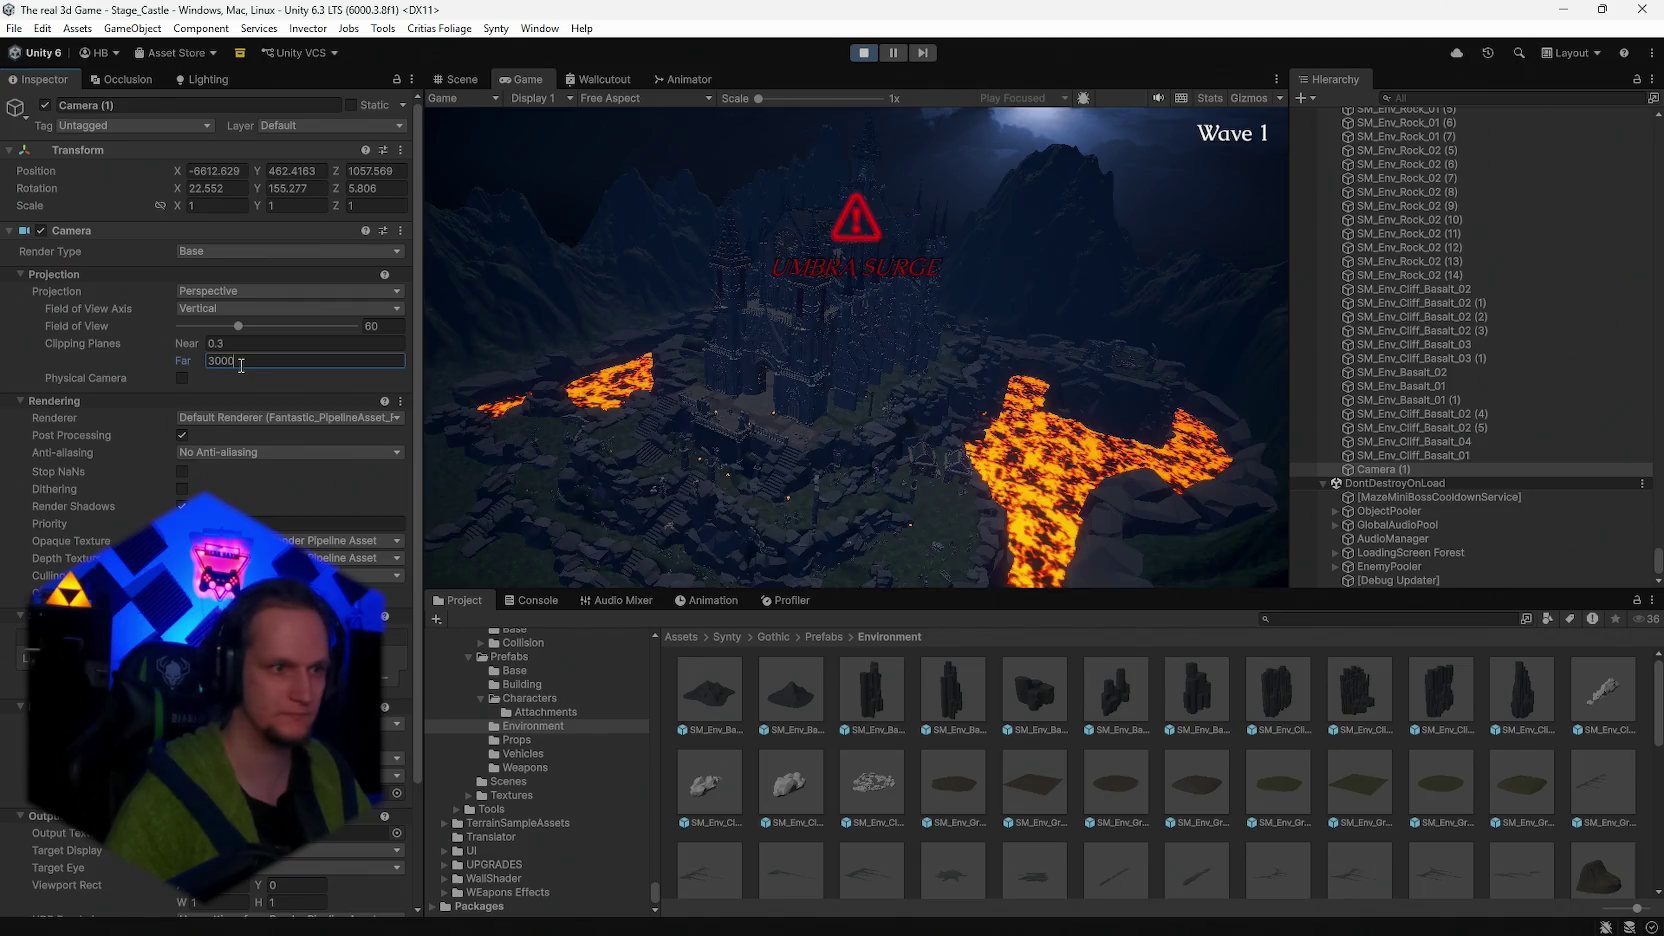
text(0)
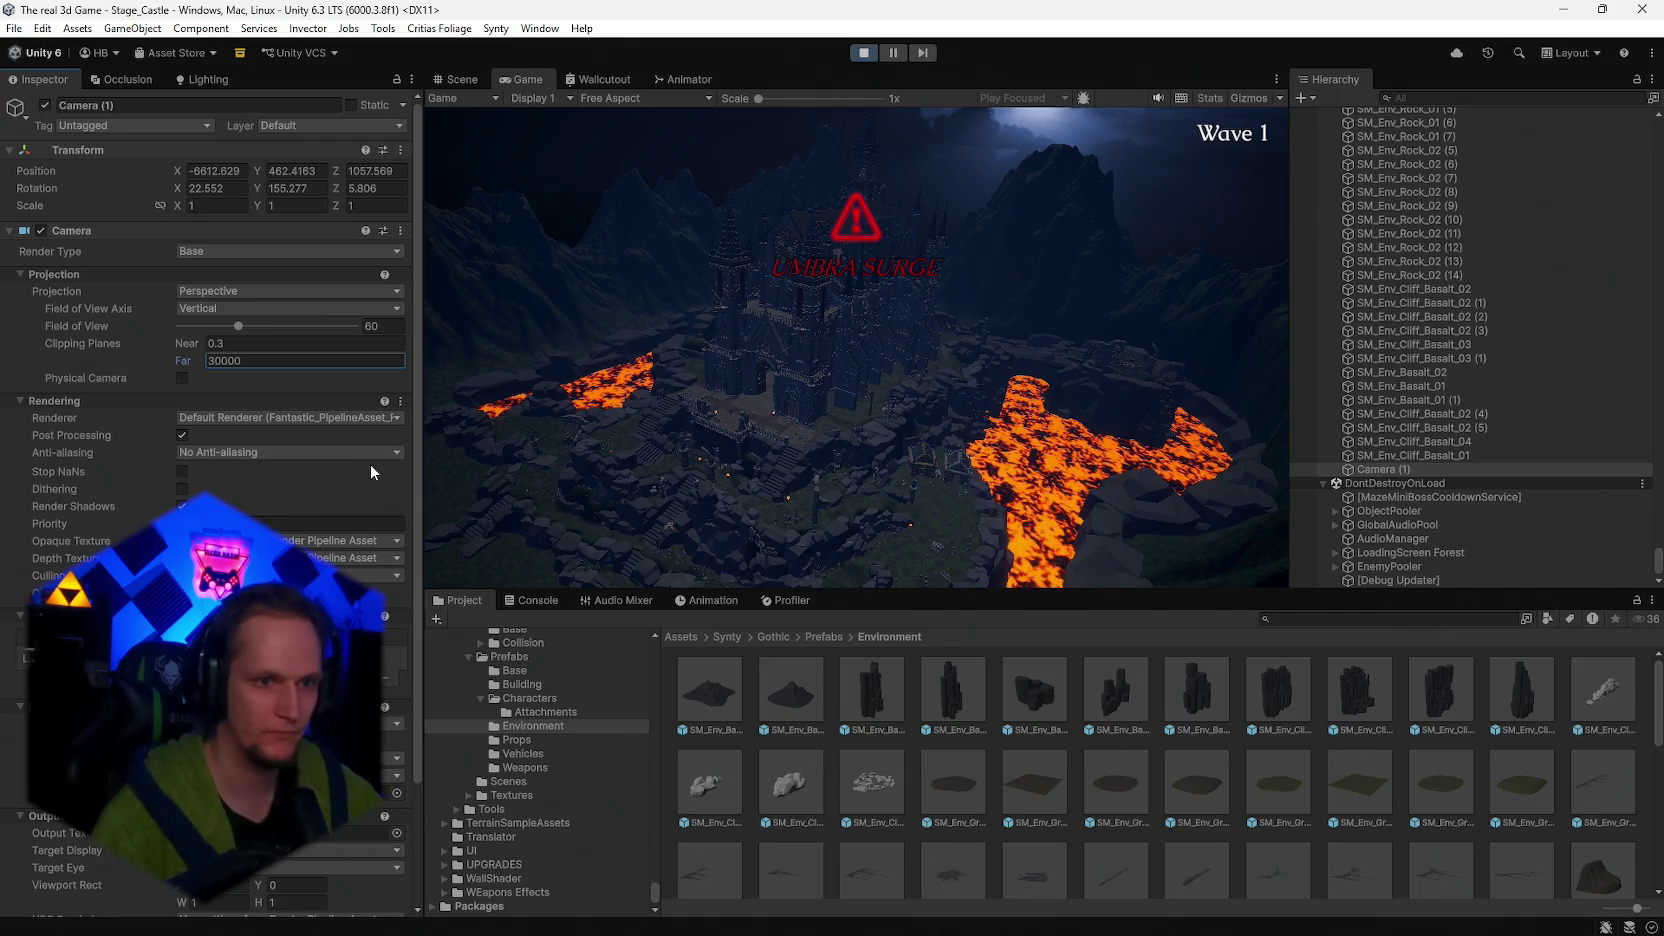
click(240, 541)
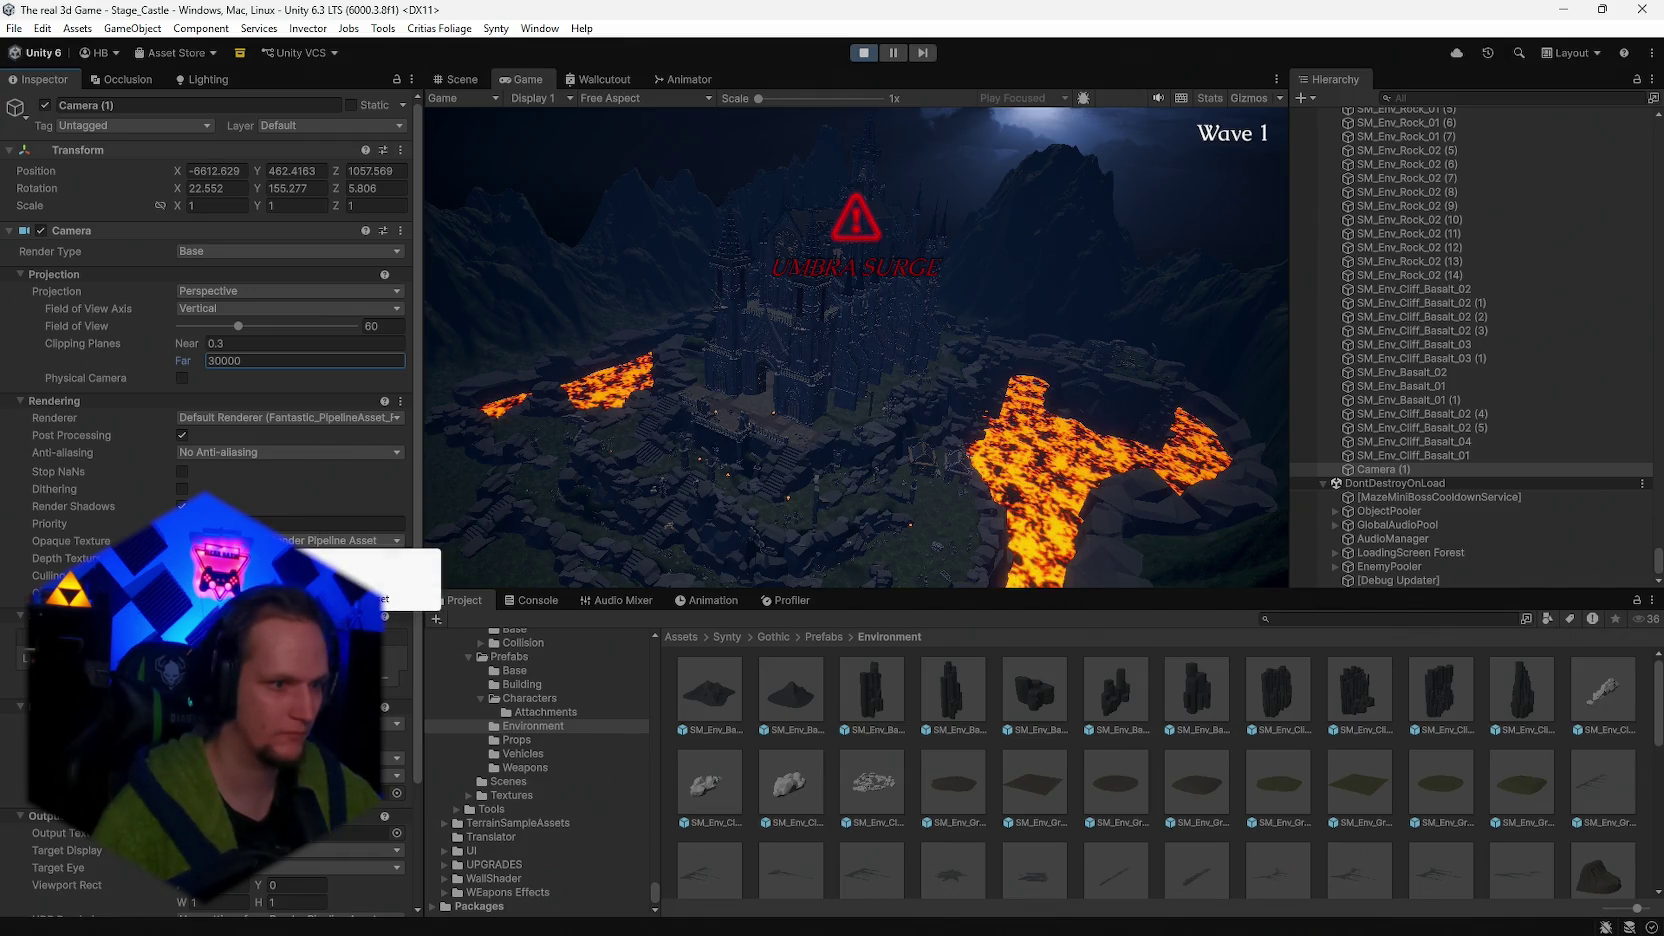
click(283, 502)
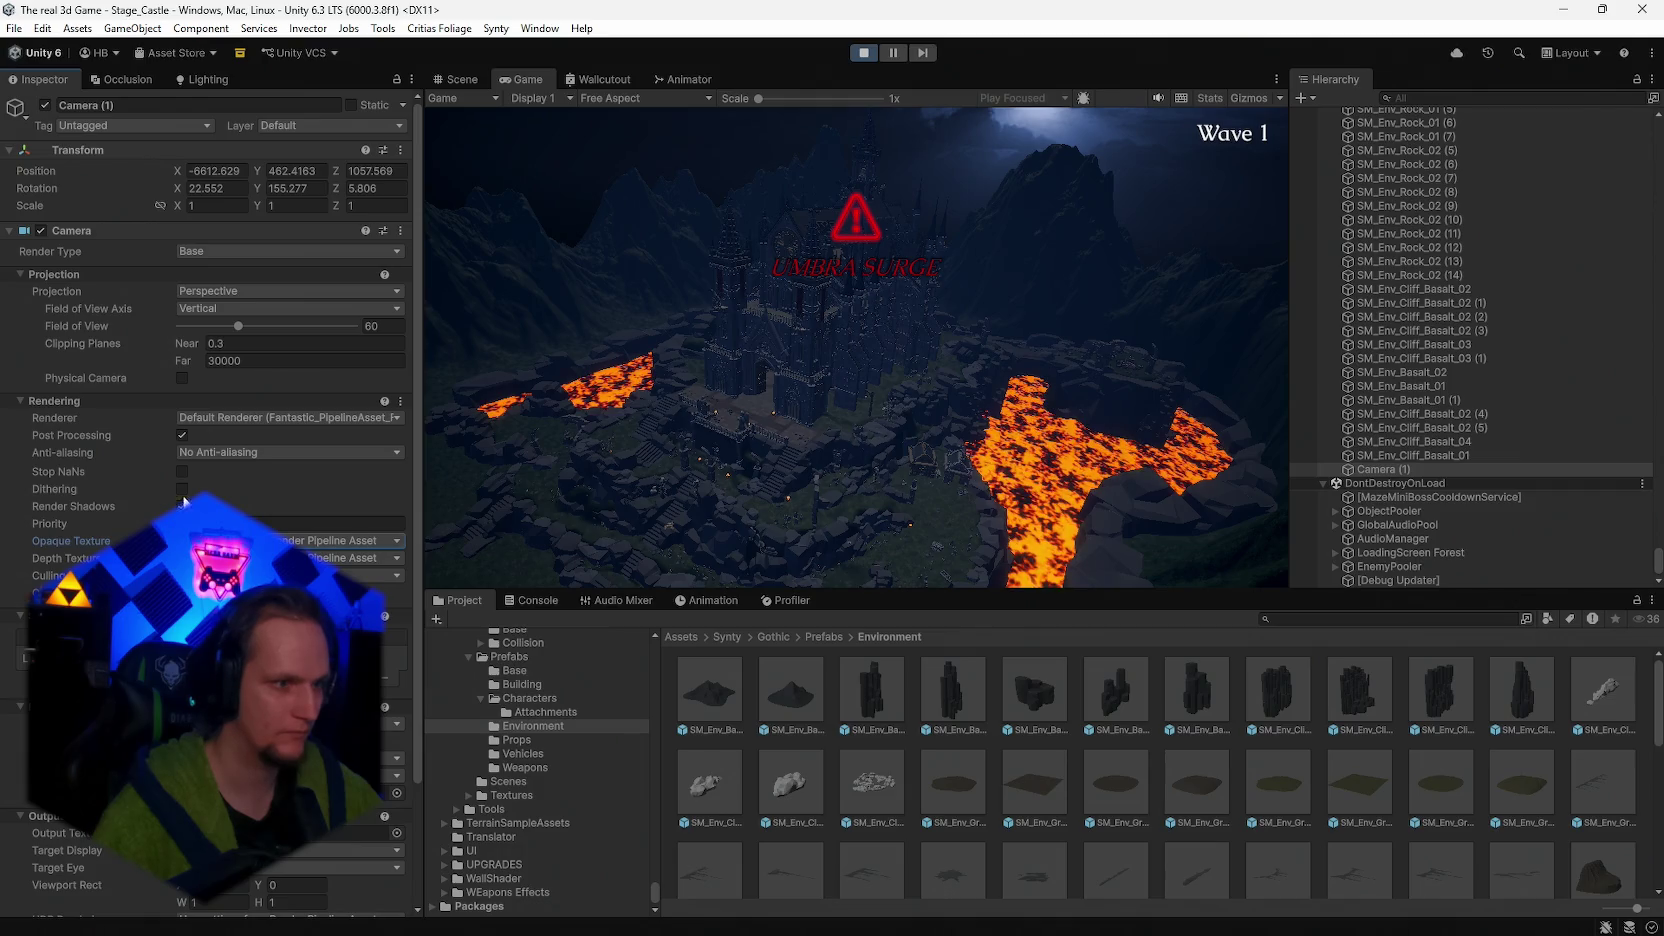
click(195, 453)
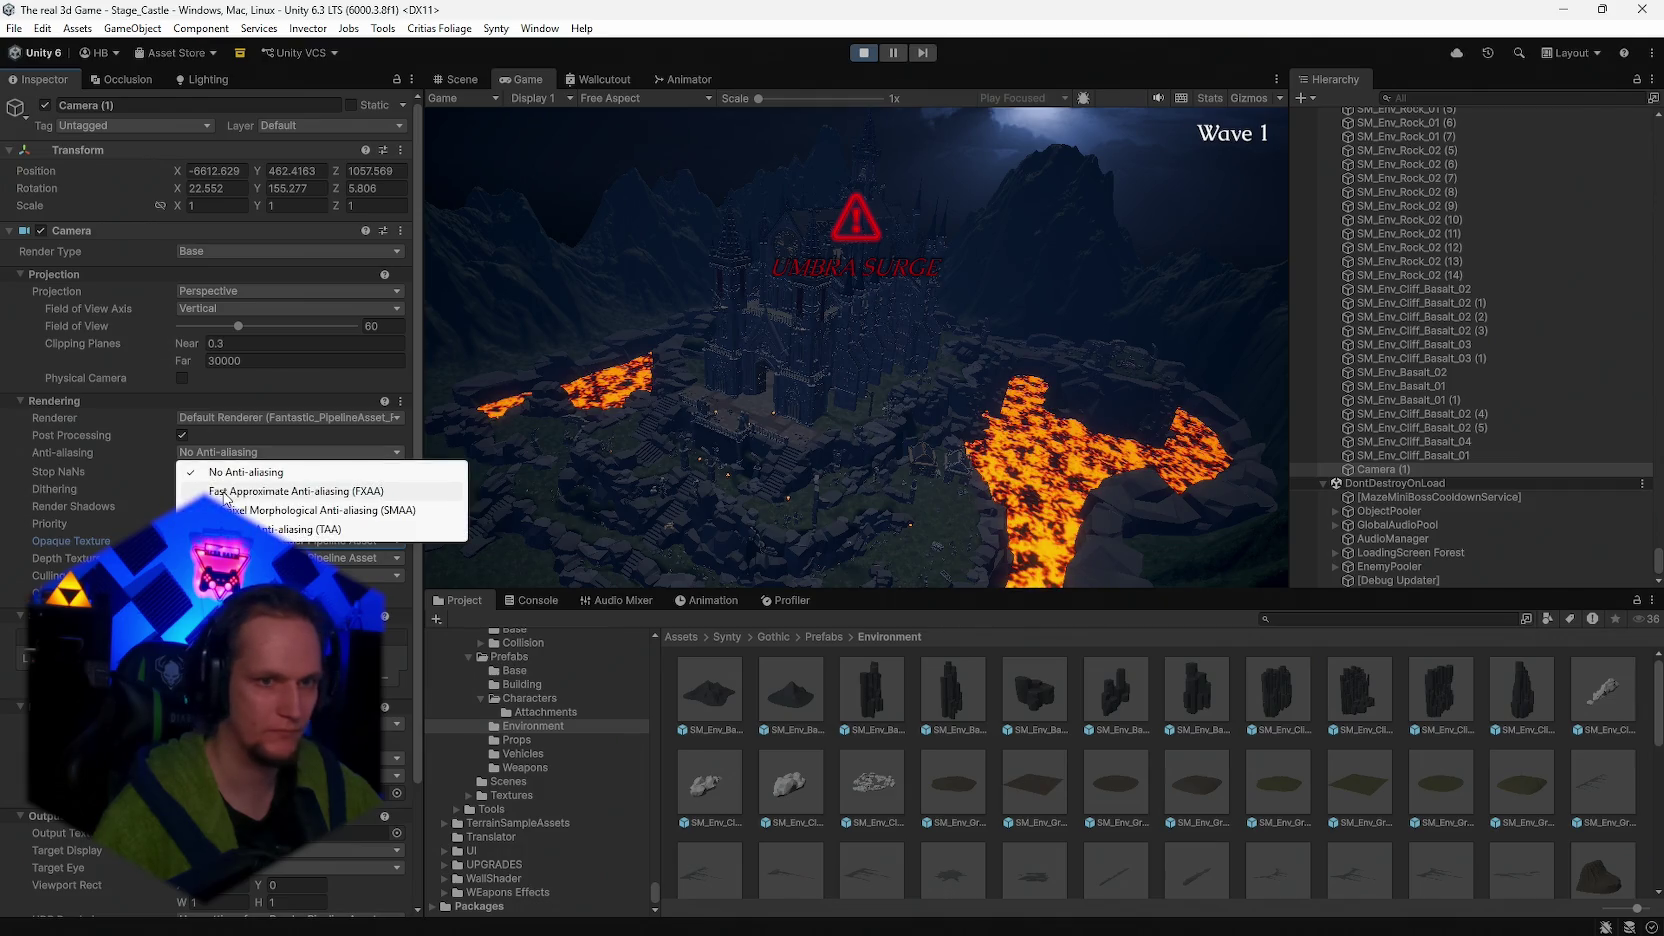
click(224, 492)
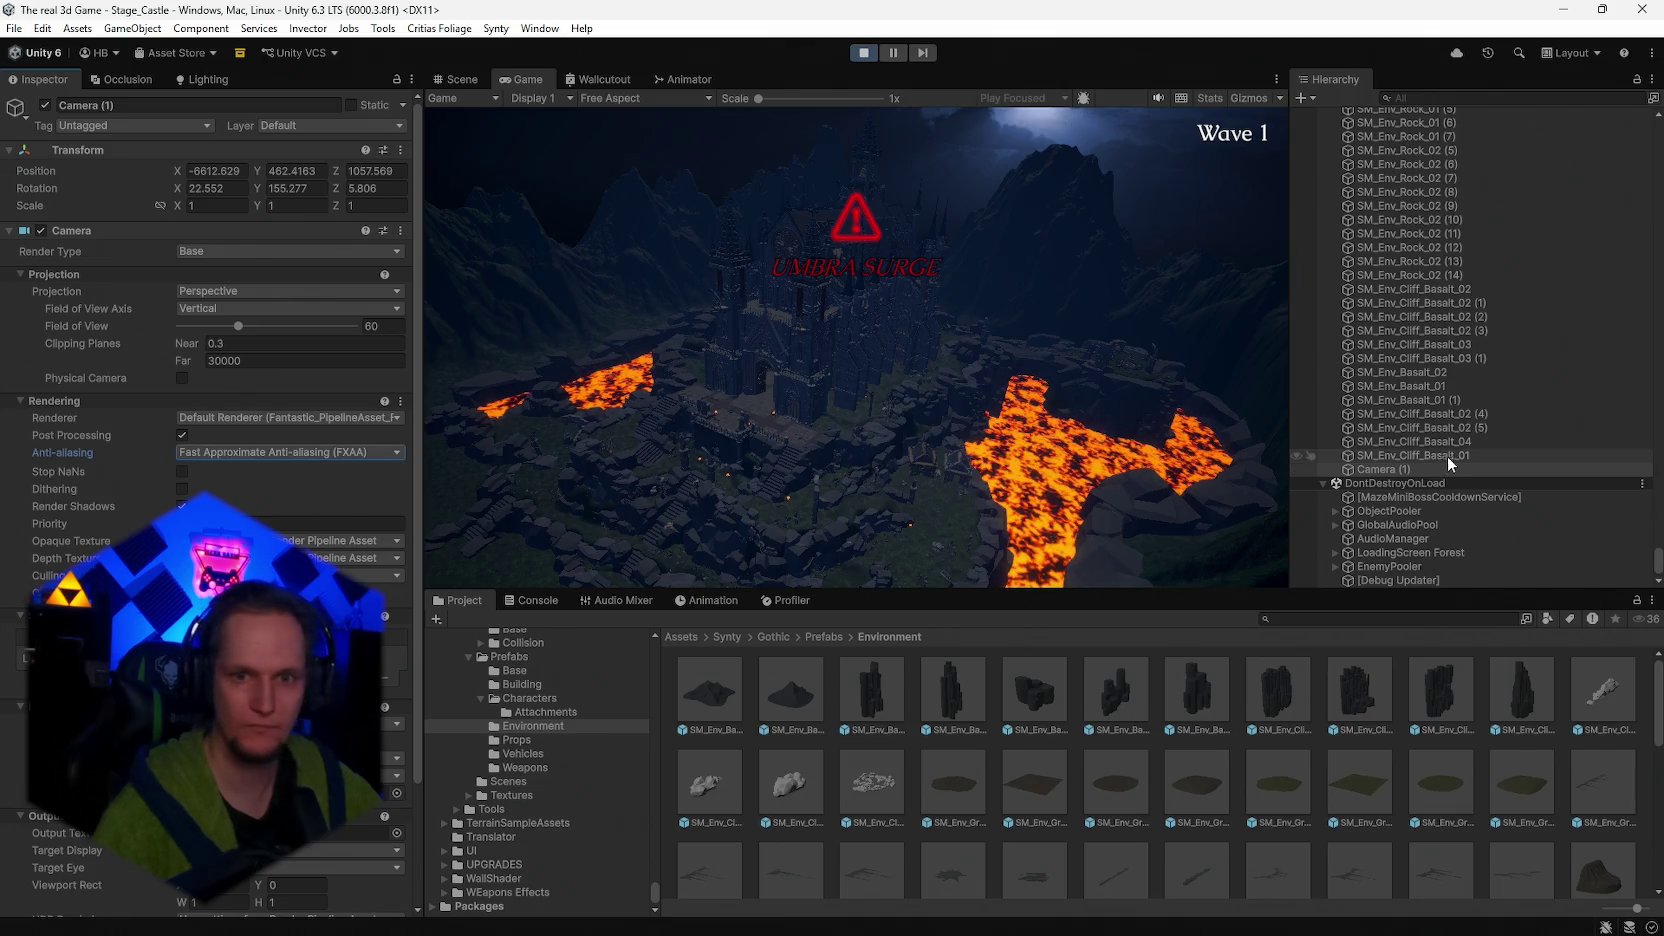
- Give Directional Light (1) a warm orange colour after toggling its Light component off and on
scroll(1430, 495, up, 10)
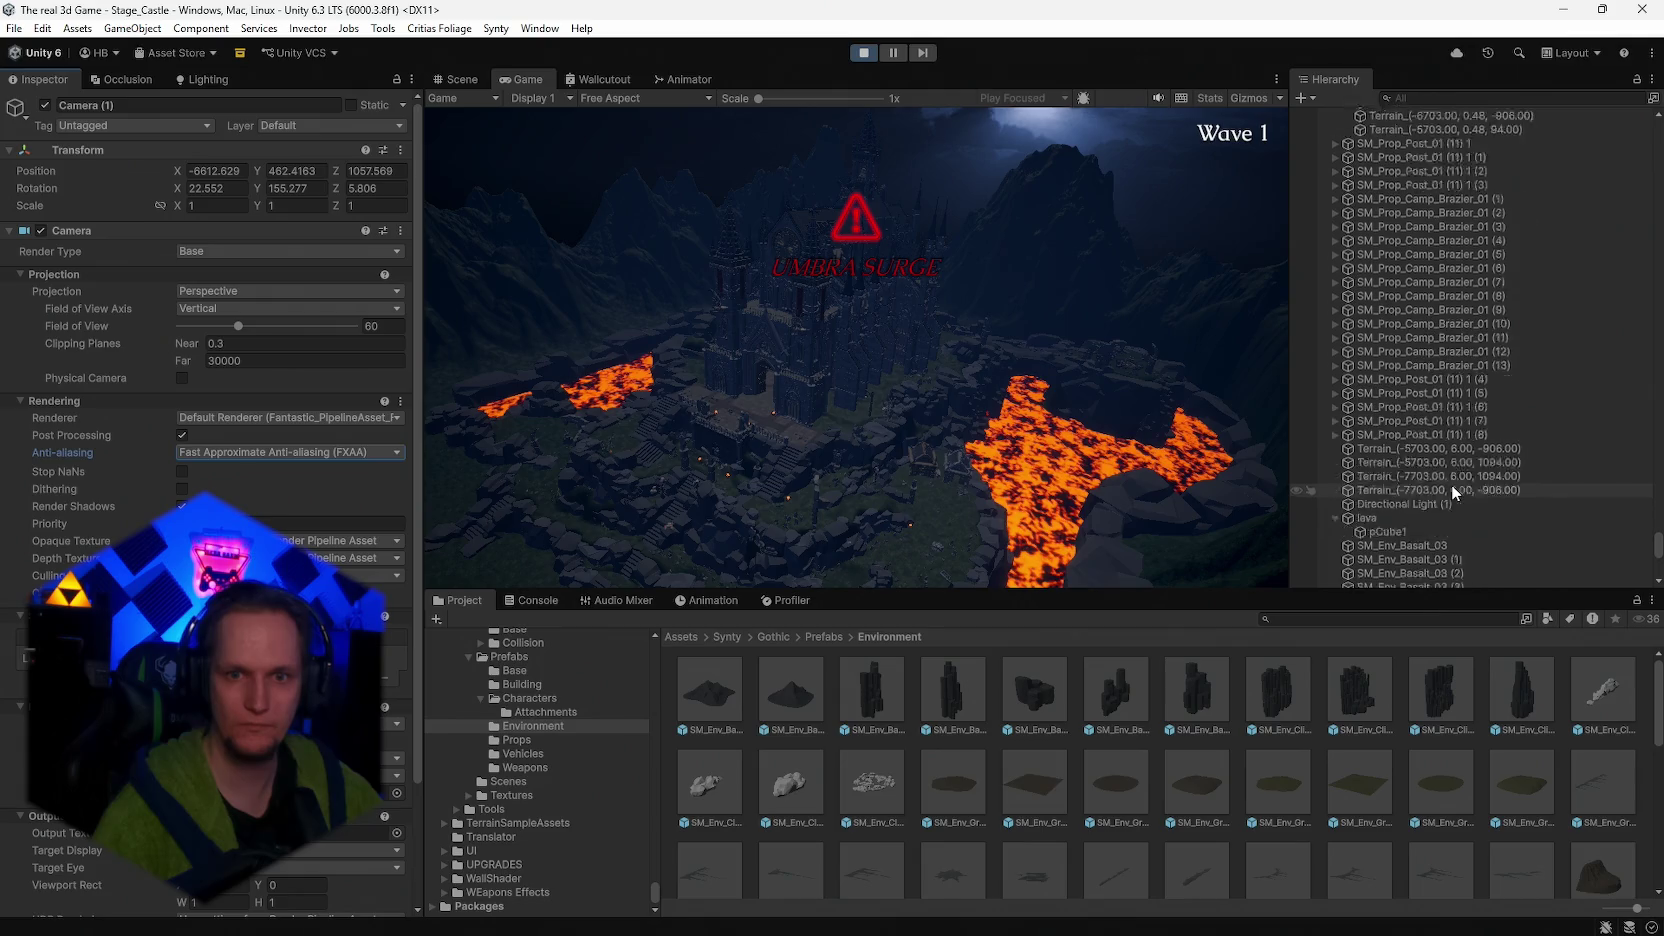
click(1435, 503)
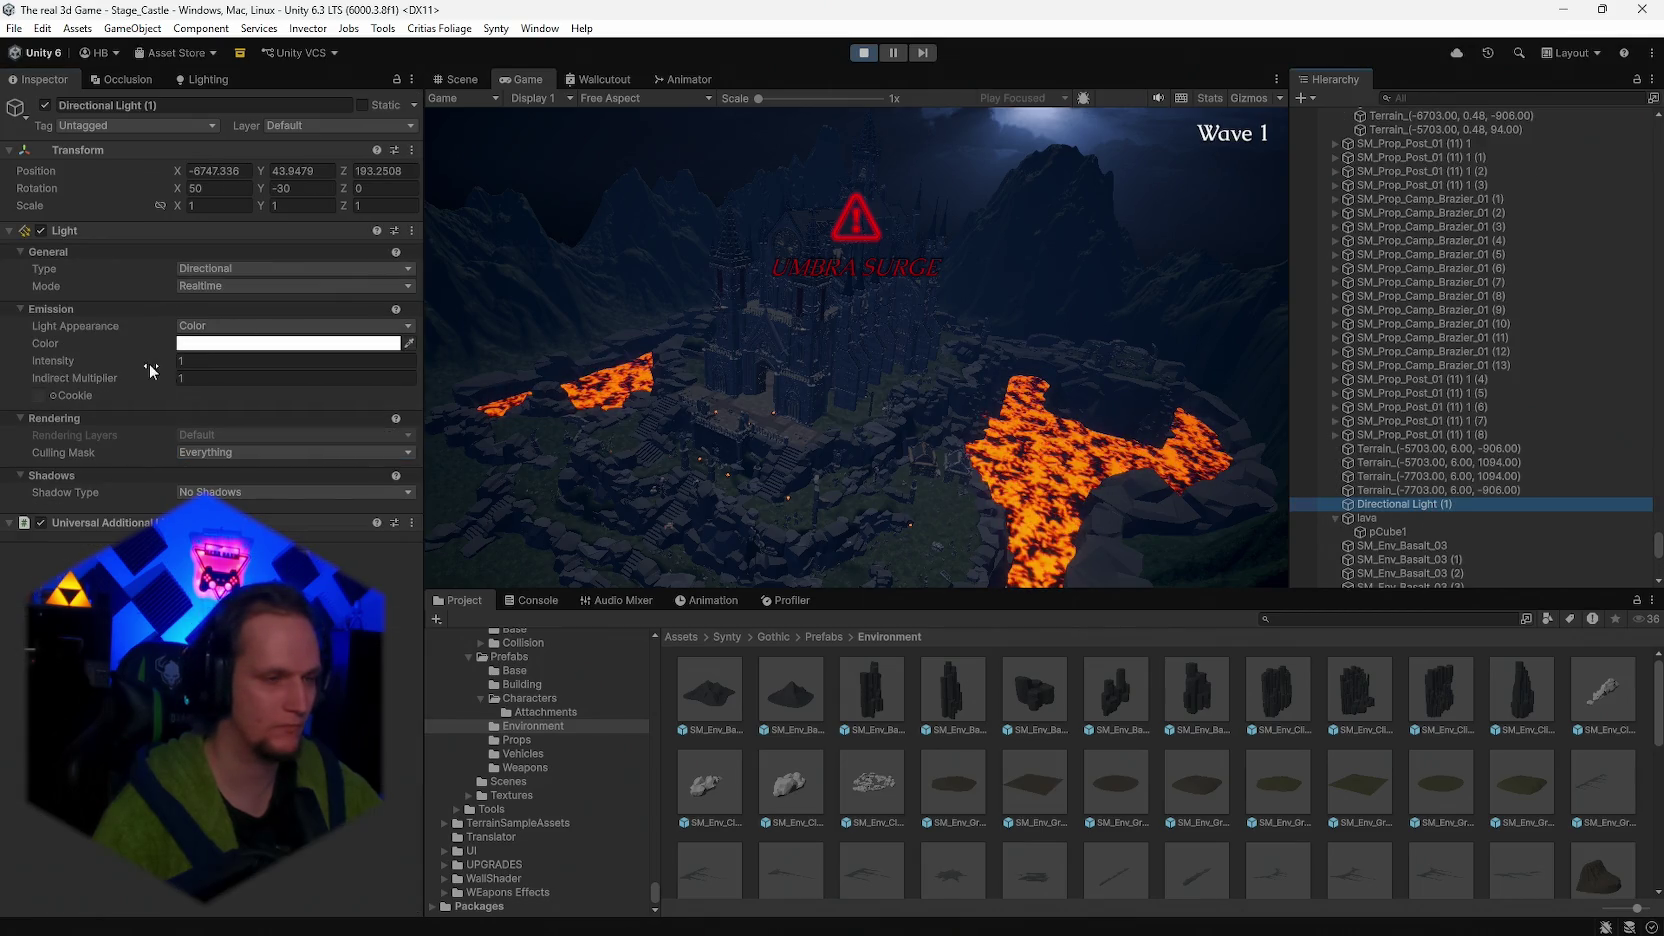
click(41, 230)
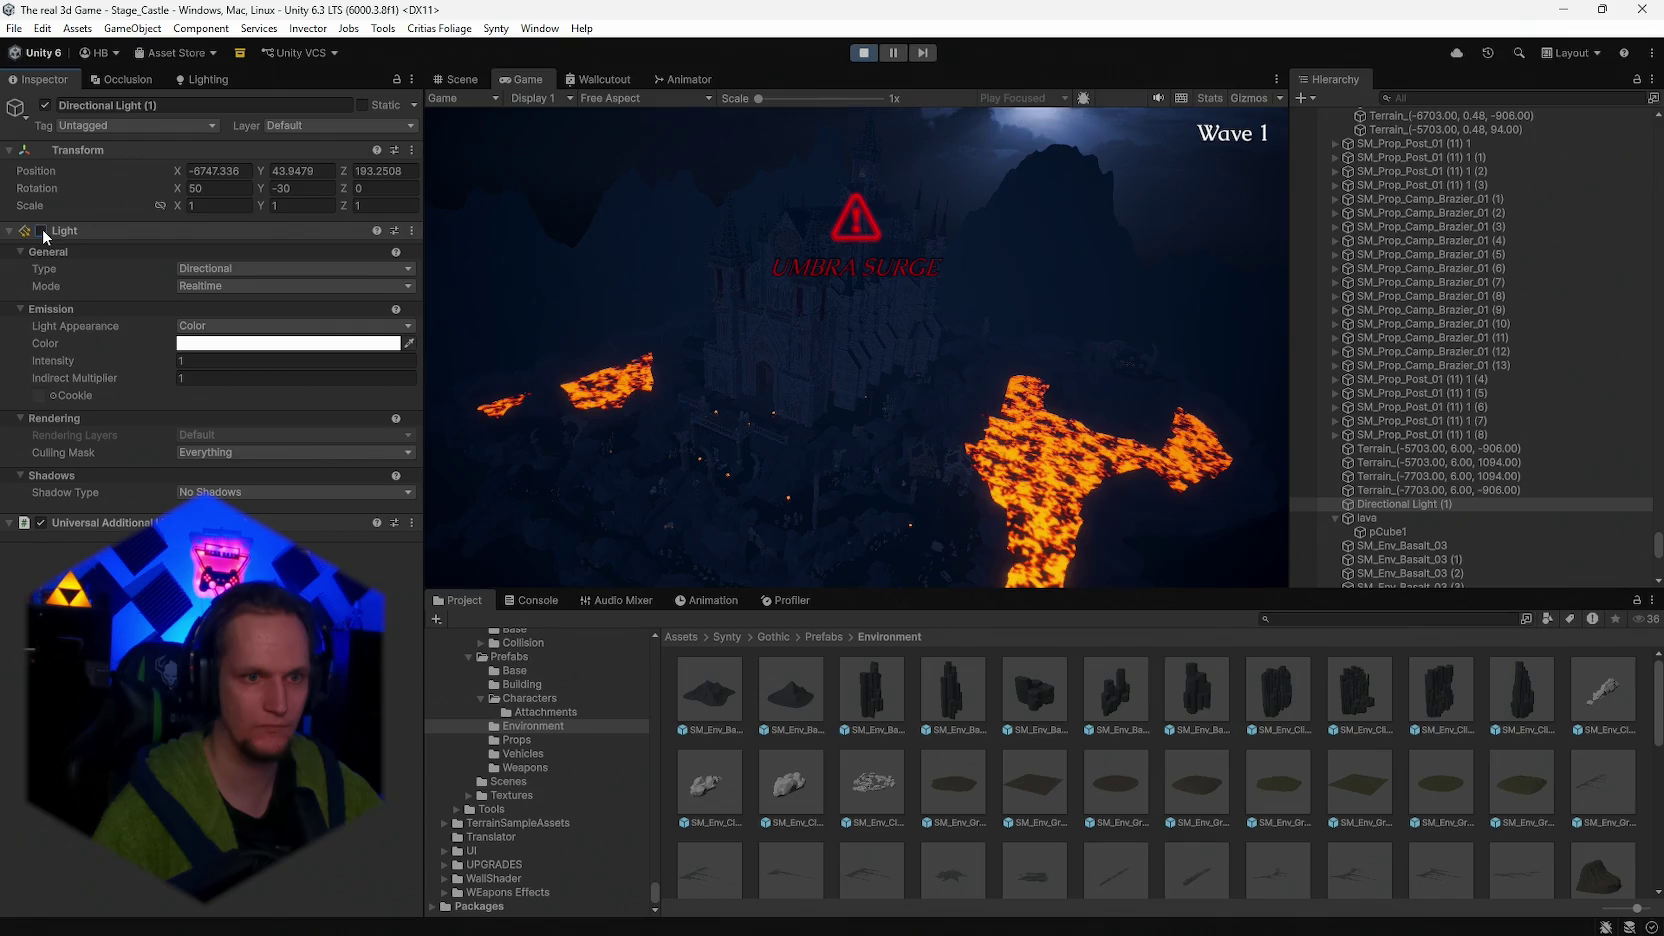
click(41, 230)
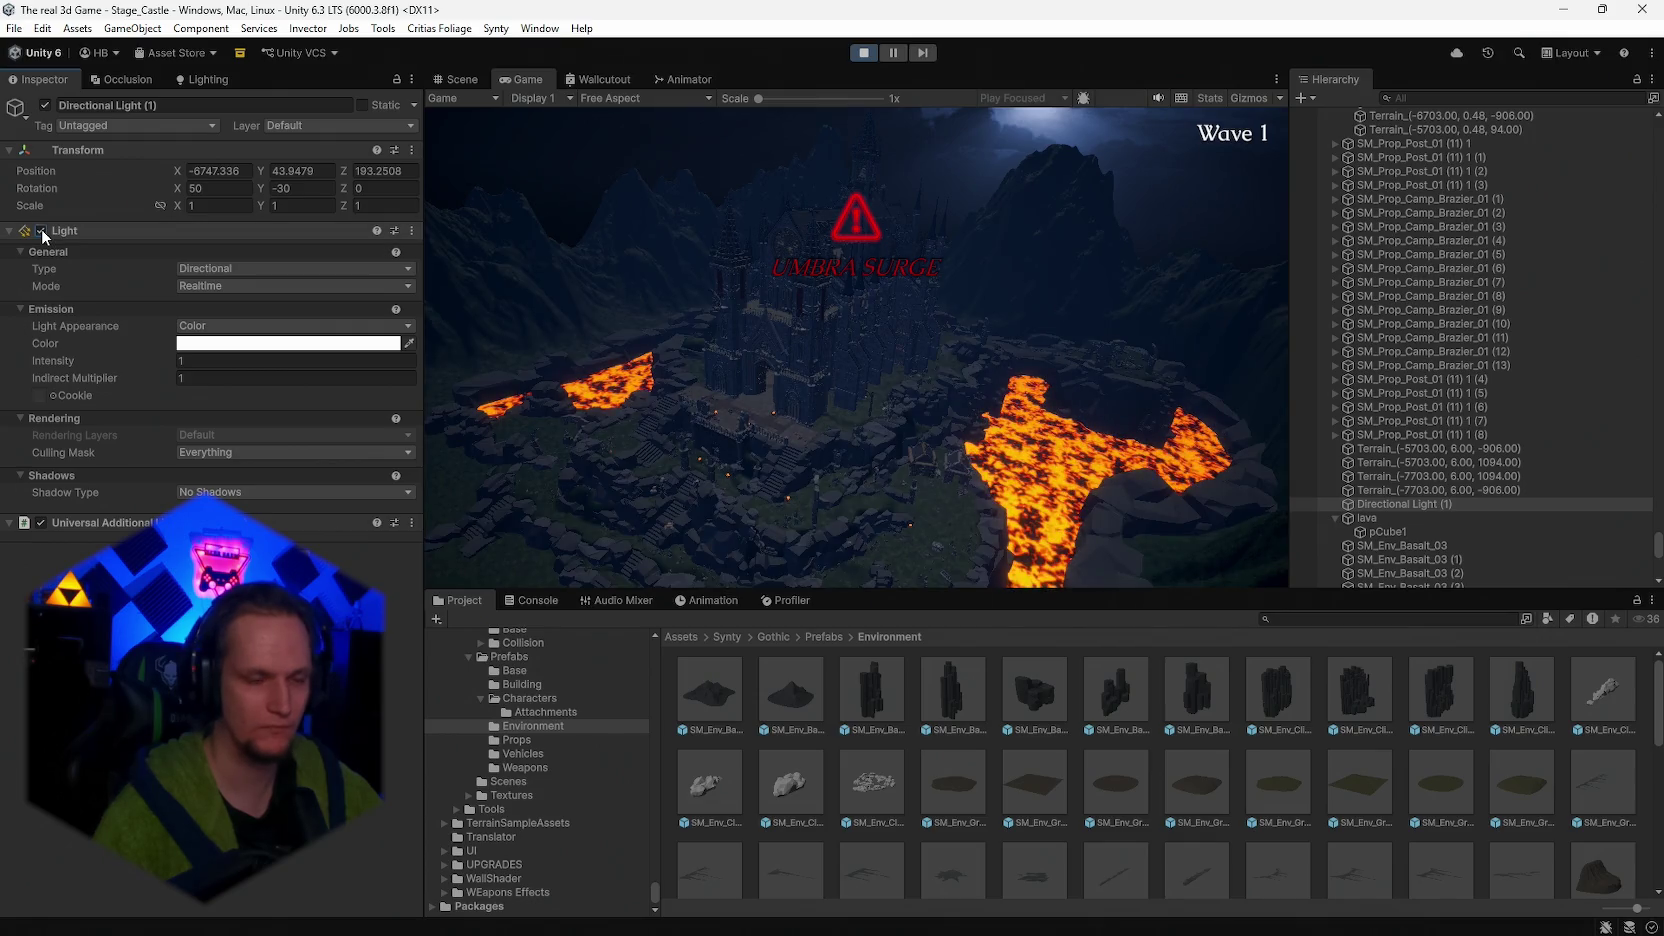
click(288, 343)
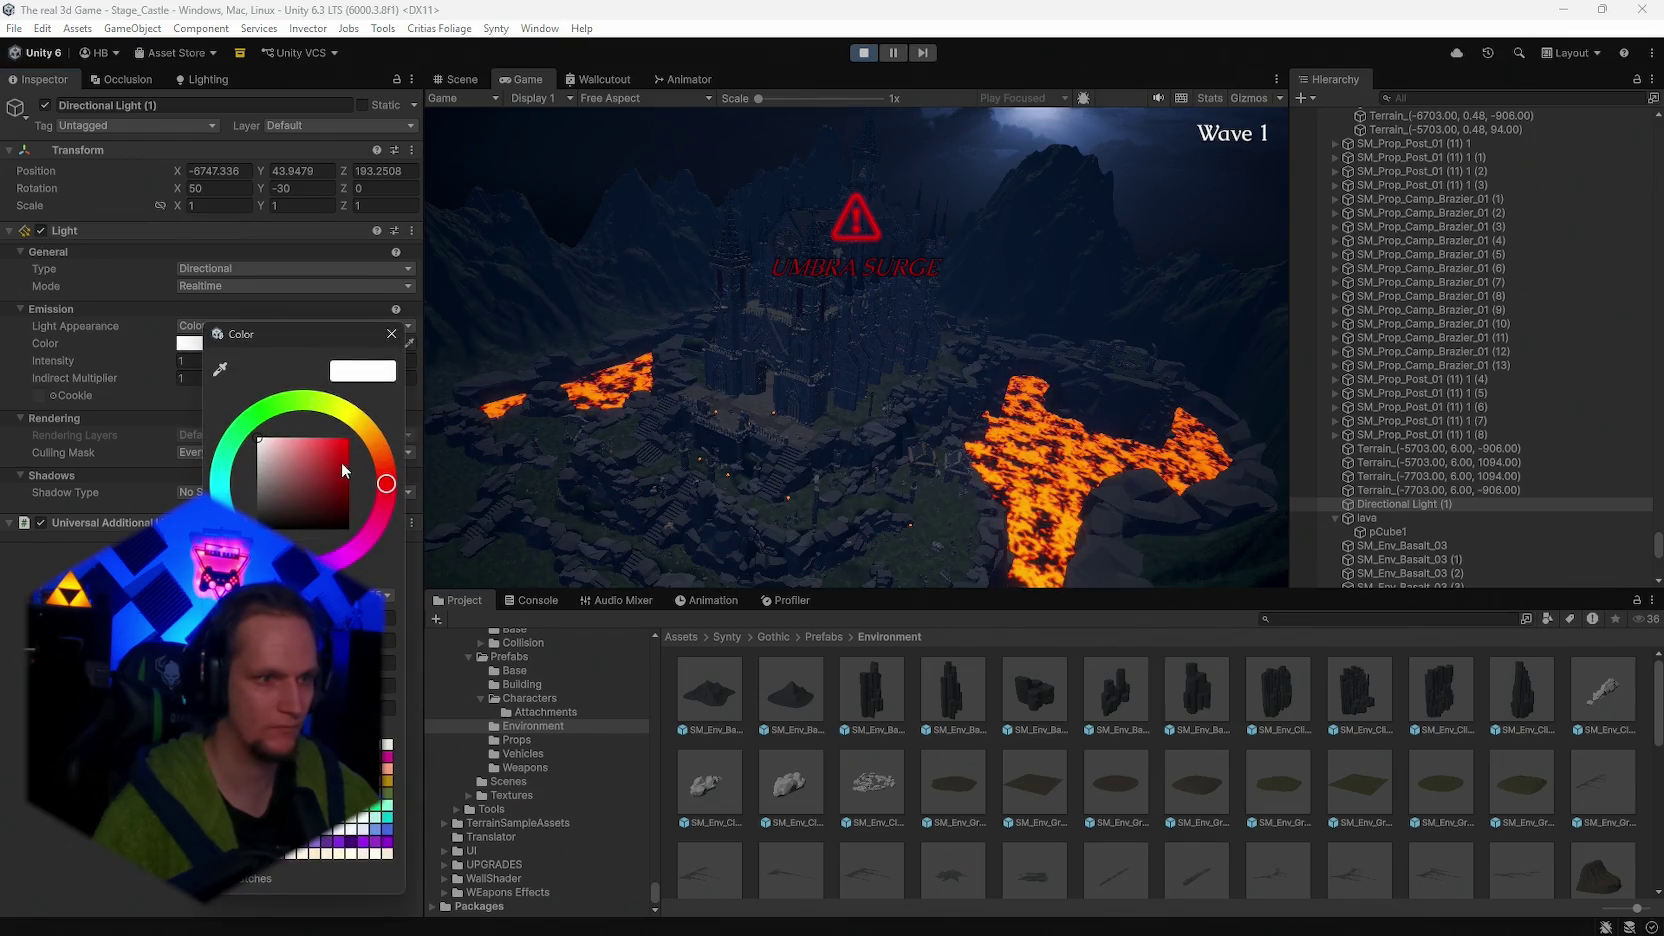
mouse_move(341, 462)
mouse_down()
mouse_move(344, 432)
mouse_move(267, 440)
mouse_move(377, 446)
mouse_move(312, 443)
mouse_up()
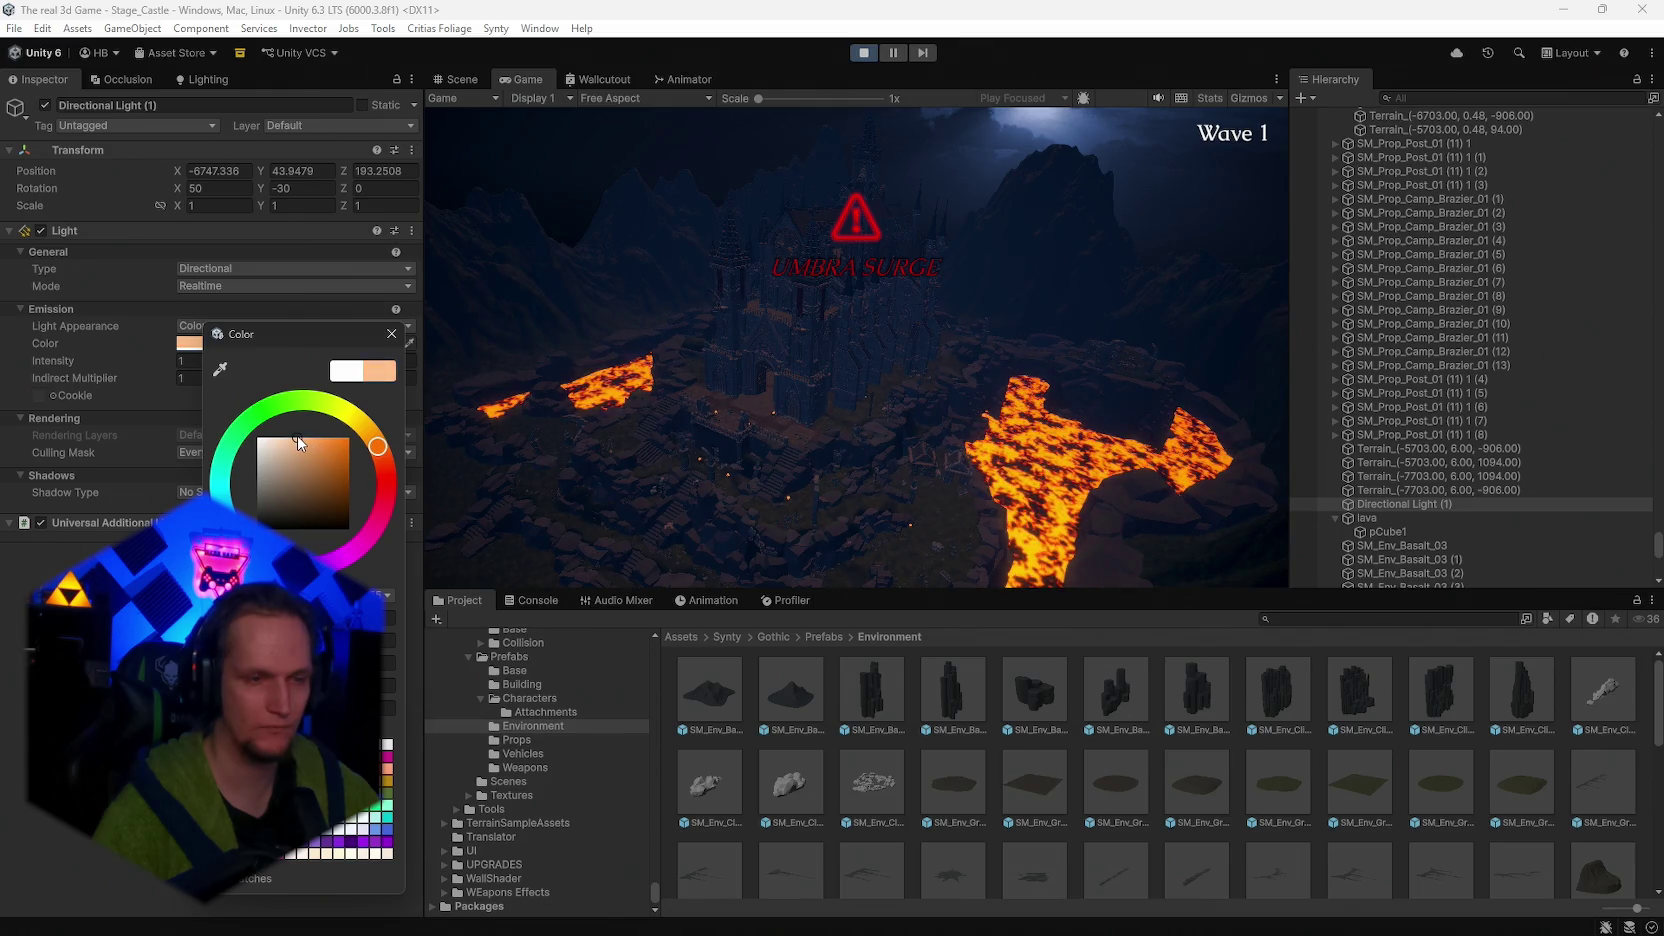
click(391, 333)
- Start a name search in the Hierarchy's scene objects
scroll(1456, 470, down, 5)
scroll(1456, 469, down, 10)
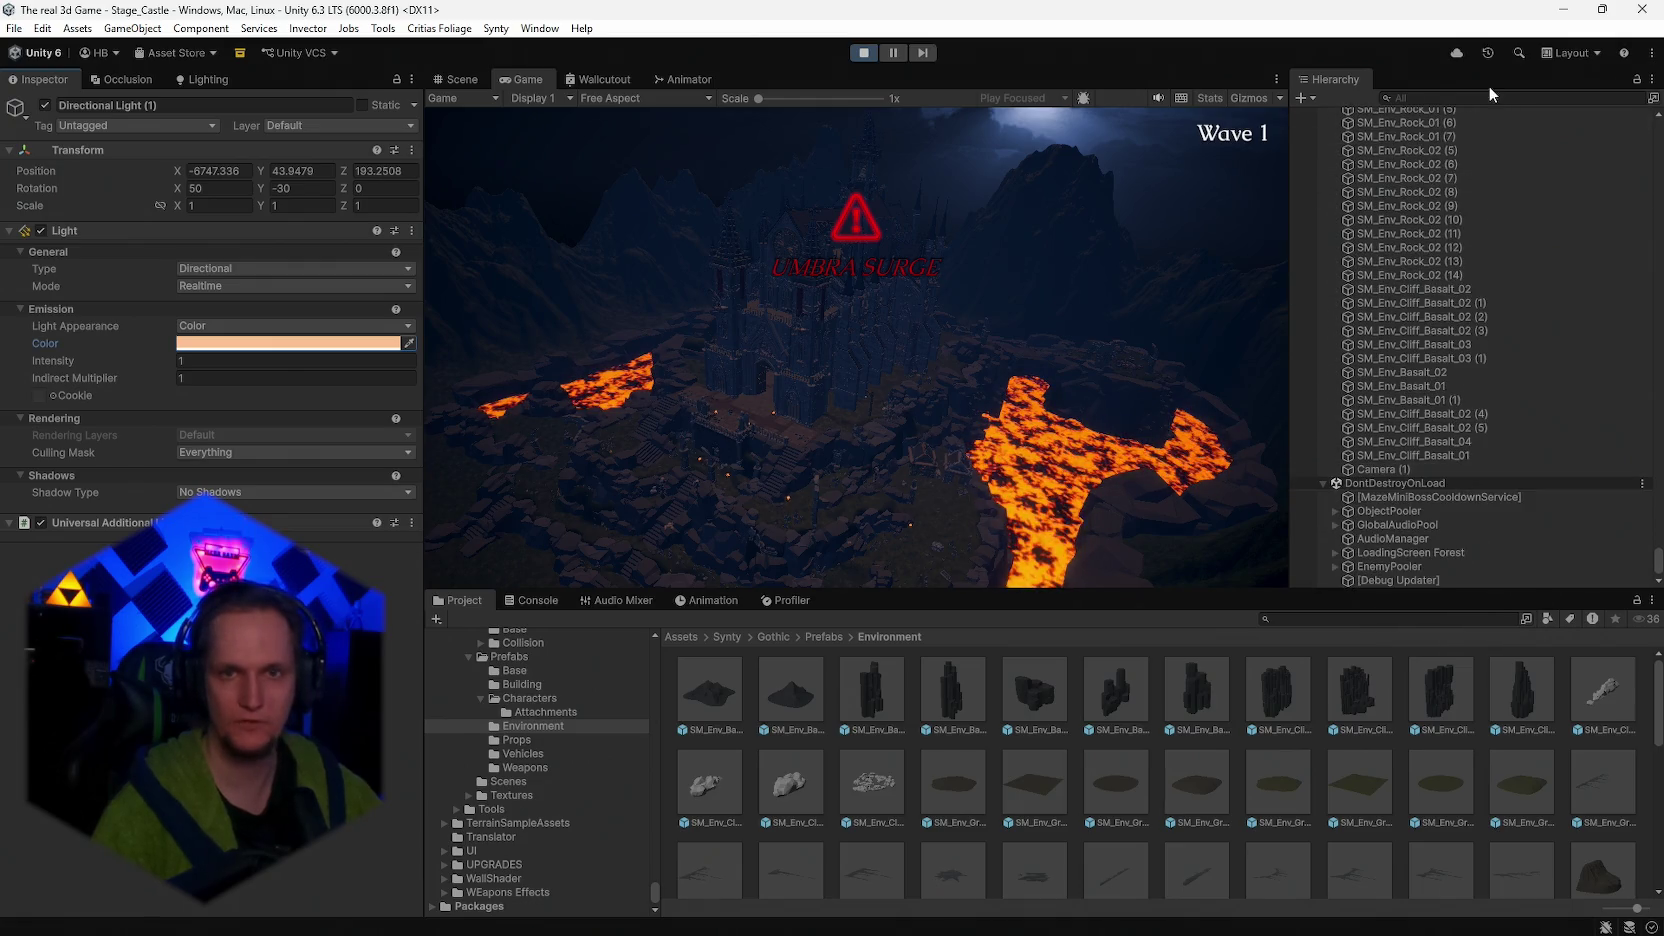
click(1456, 94)
text(a)
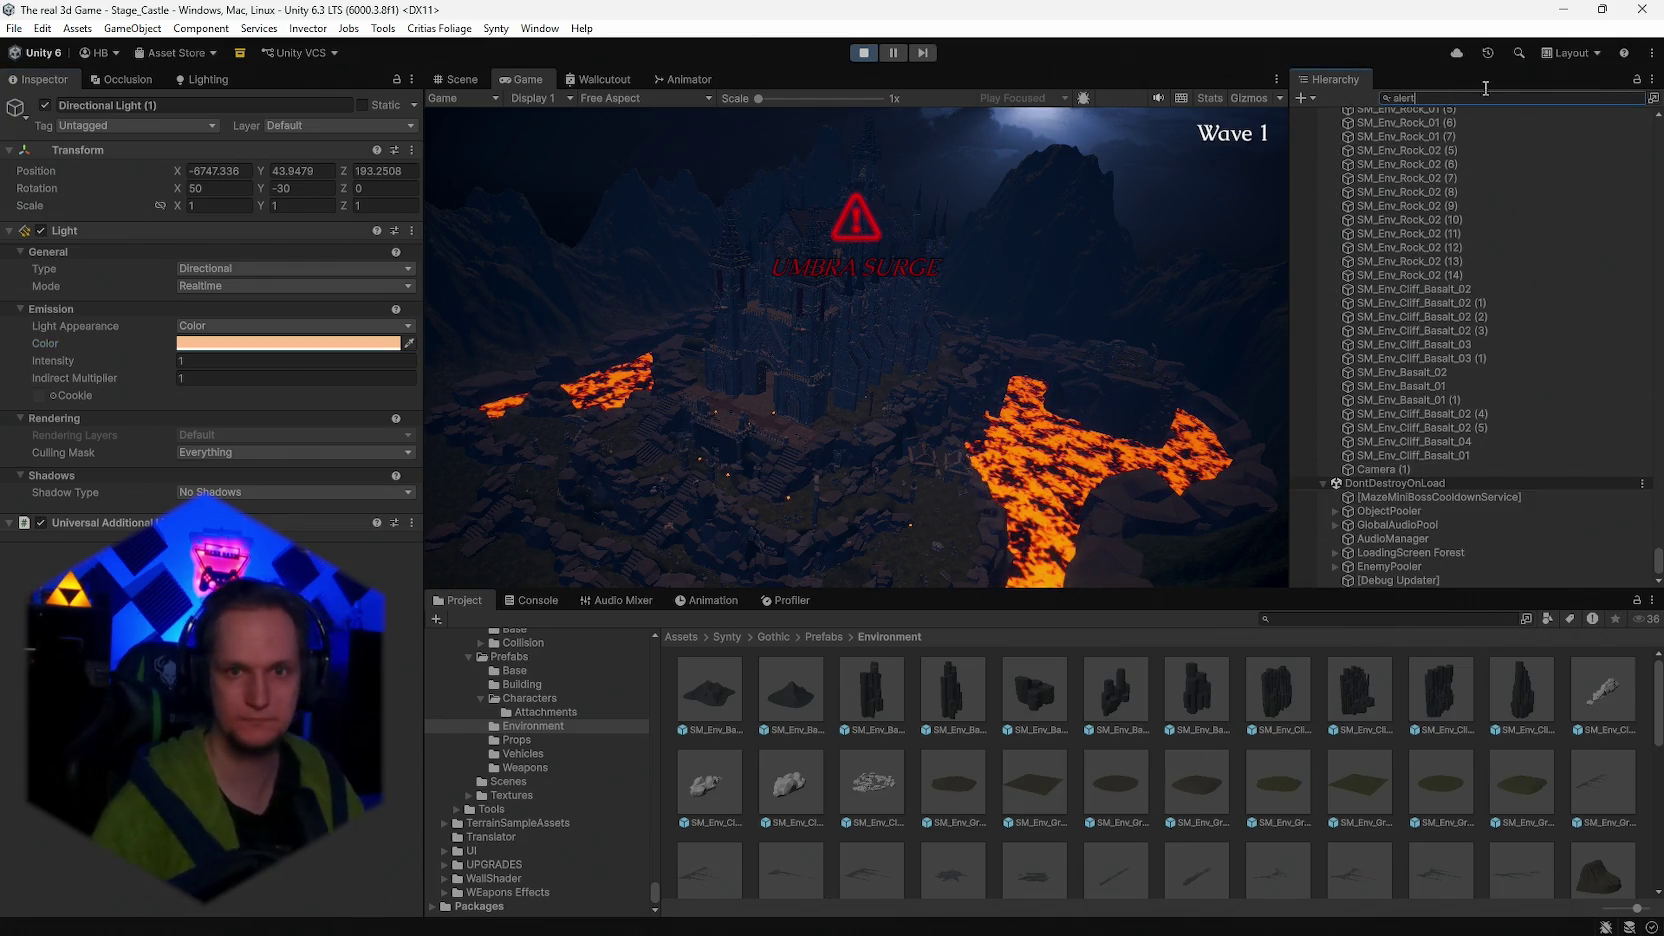
text(lert)
click(1372, 143)
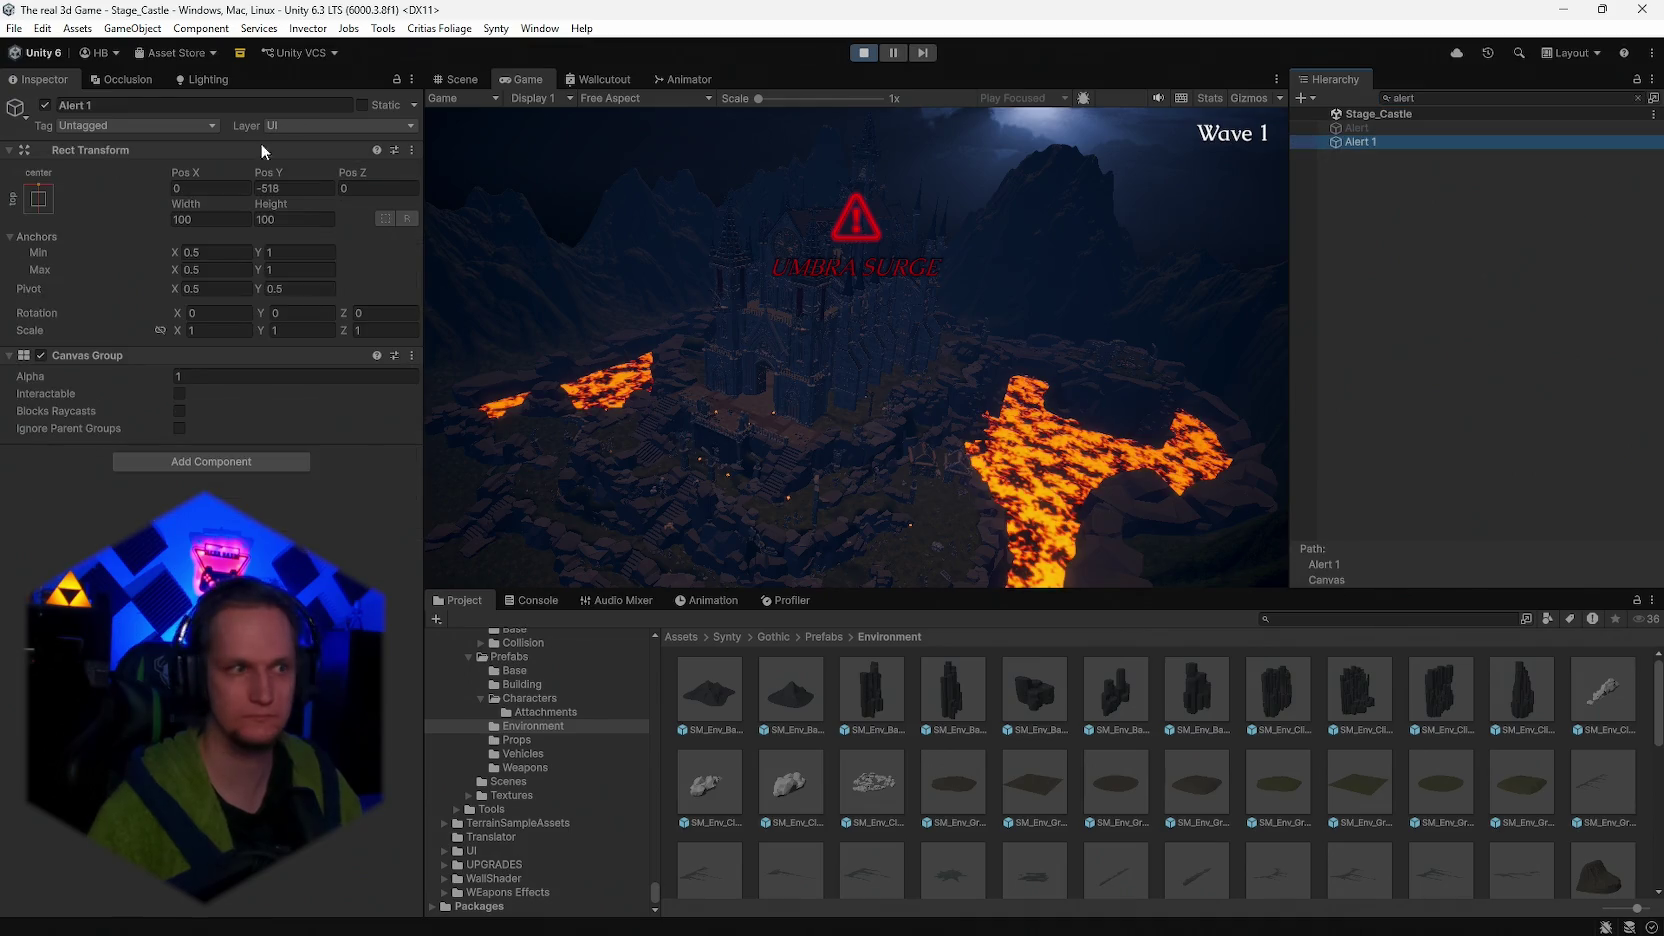
click(45, 106)
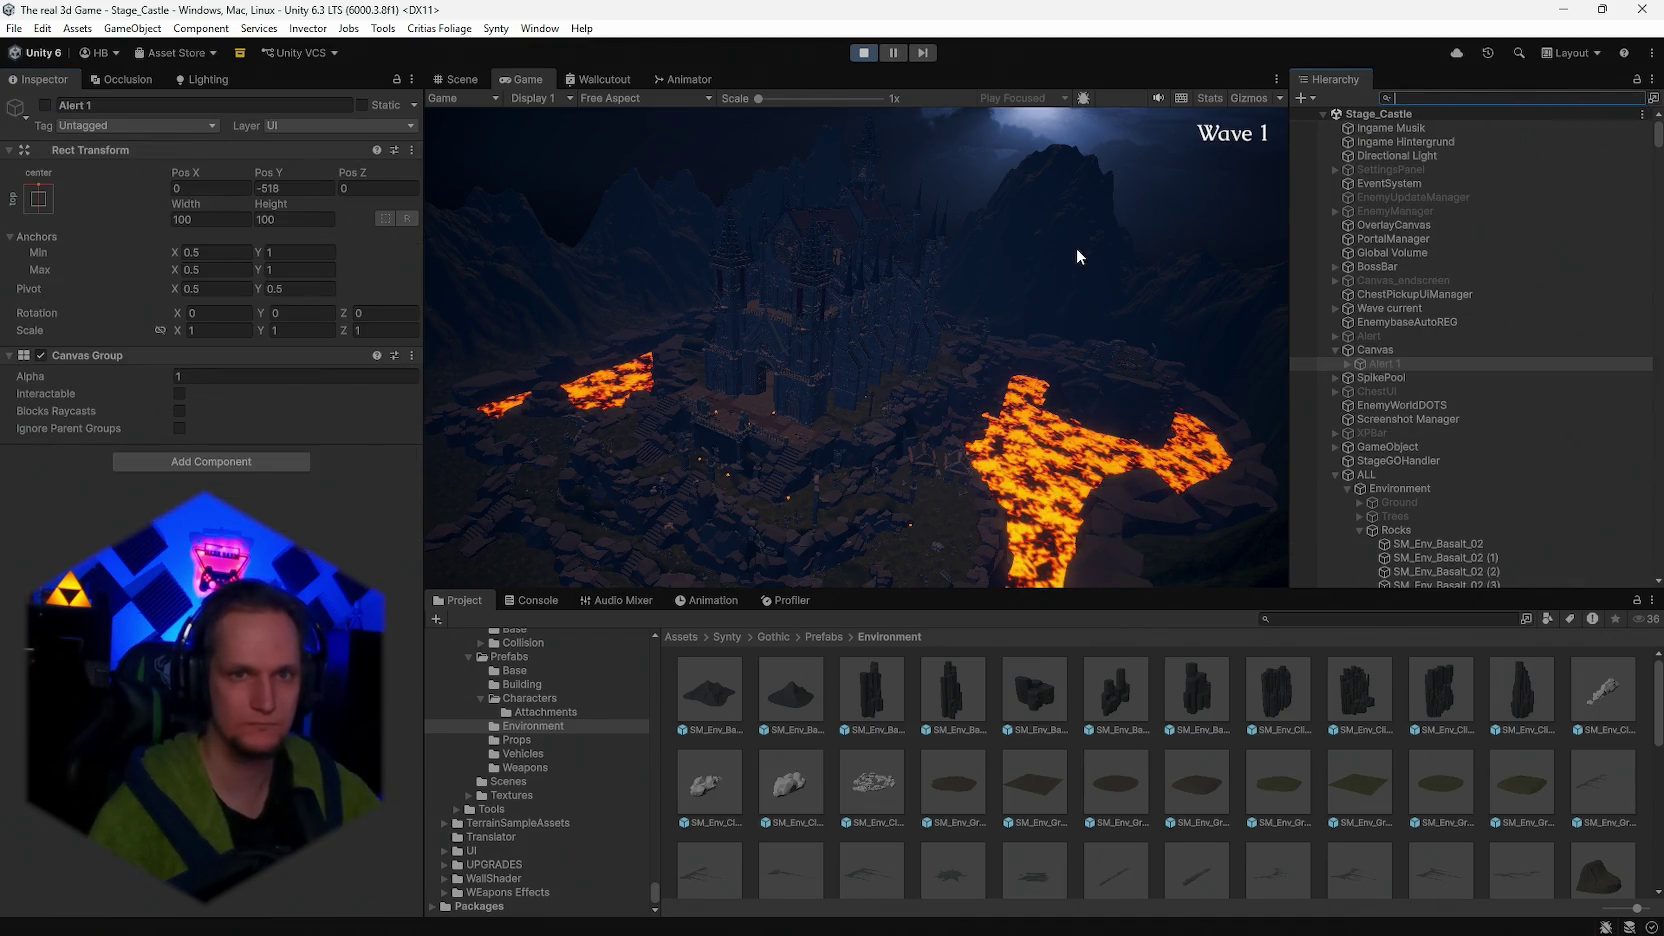
scroll(1453, 381, down, 3)
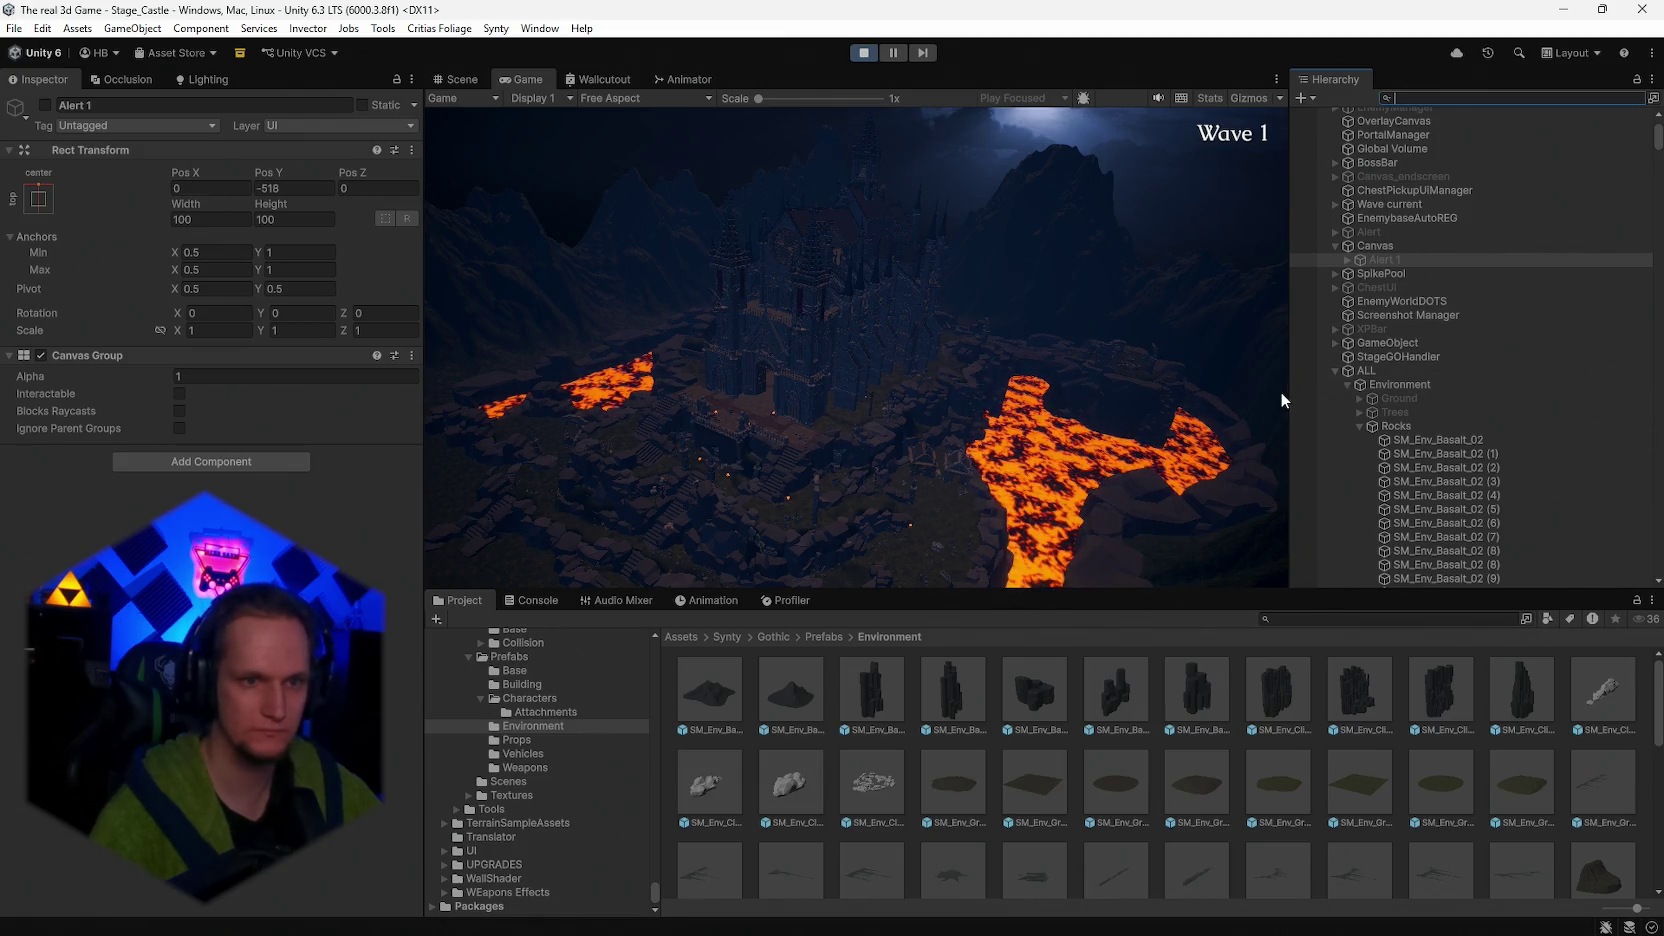
scroll(1425, 416, up, 3)
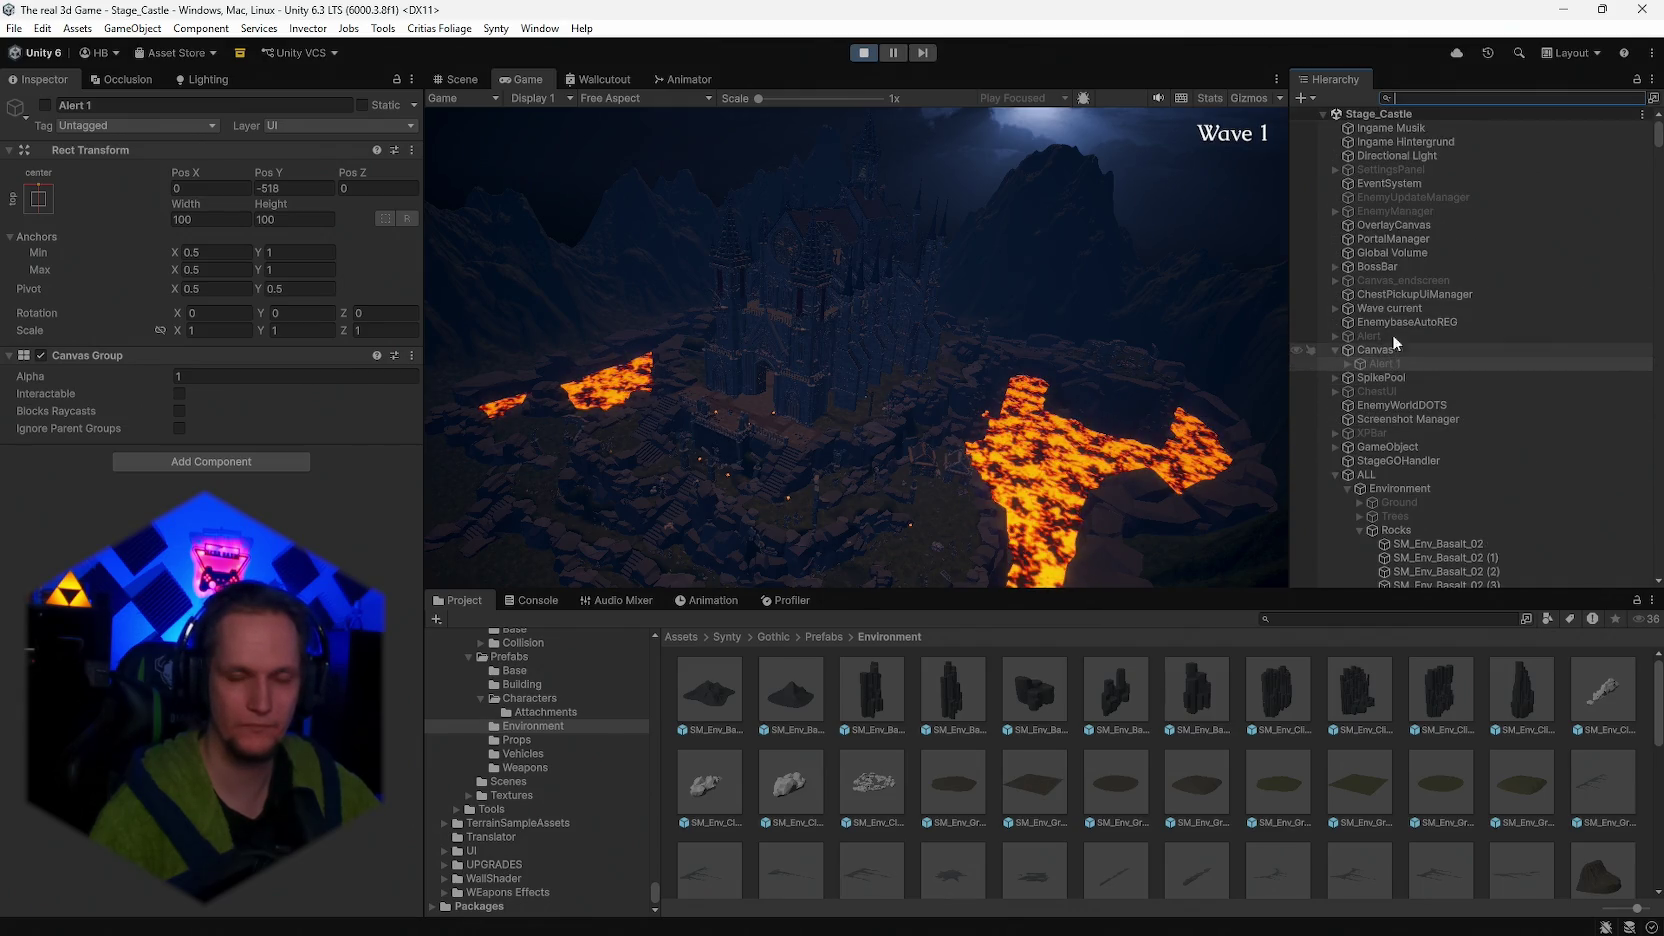
- Inspect the main directional light's colour settings without changing them
click(1405, 308)
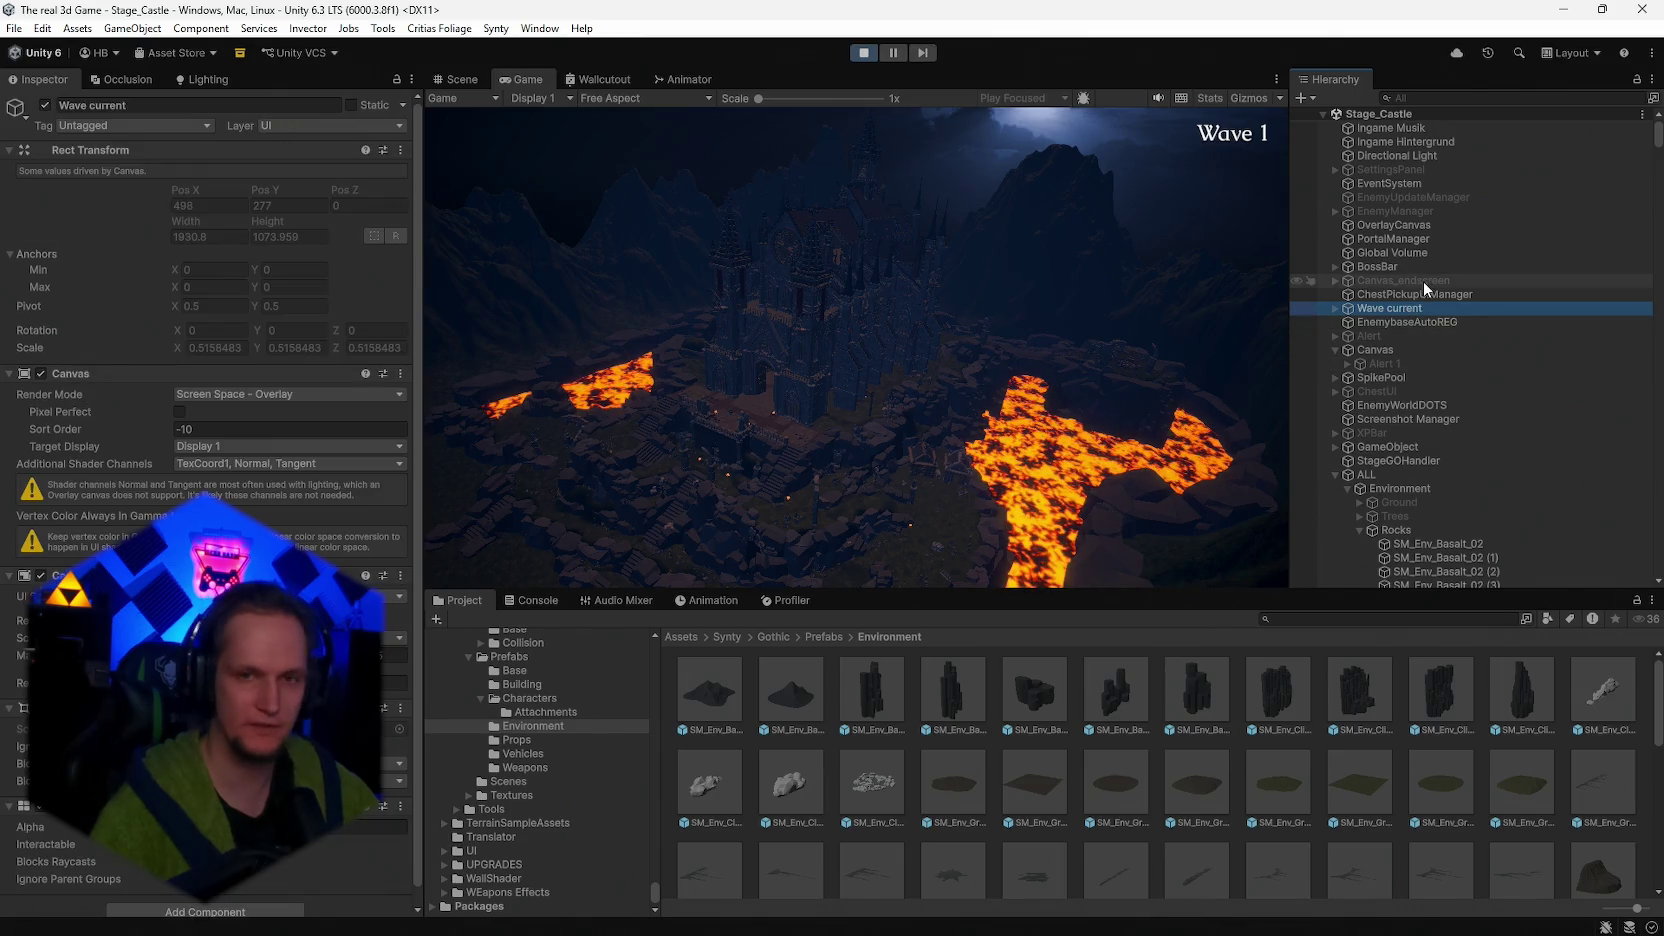
click(1403, 157)
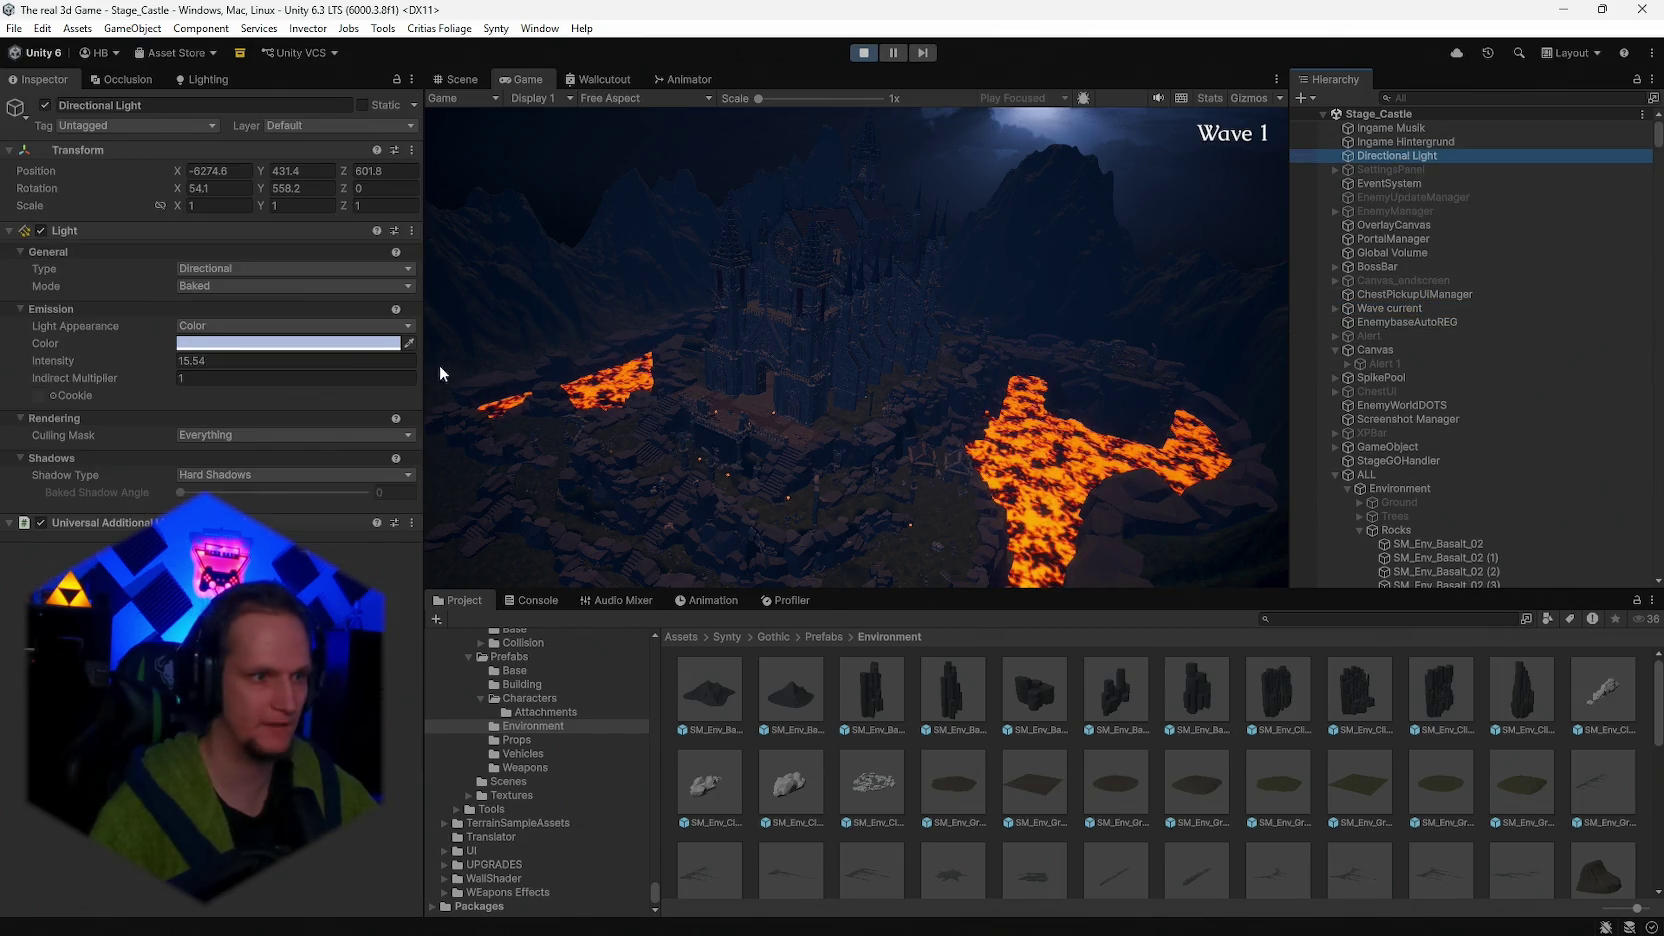
click(231, 344)
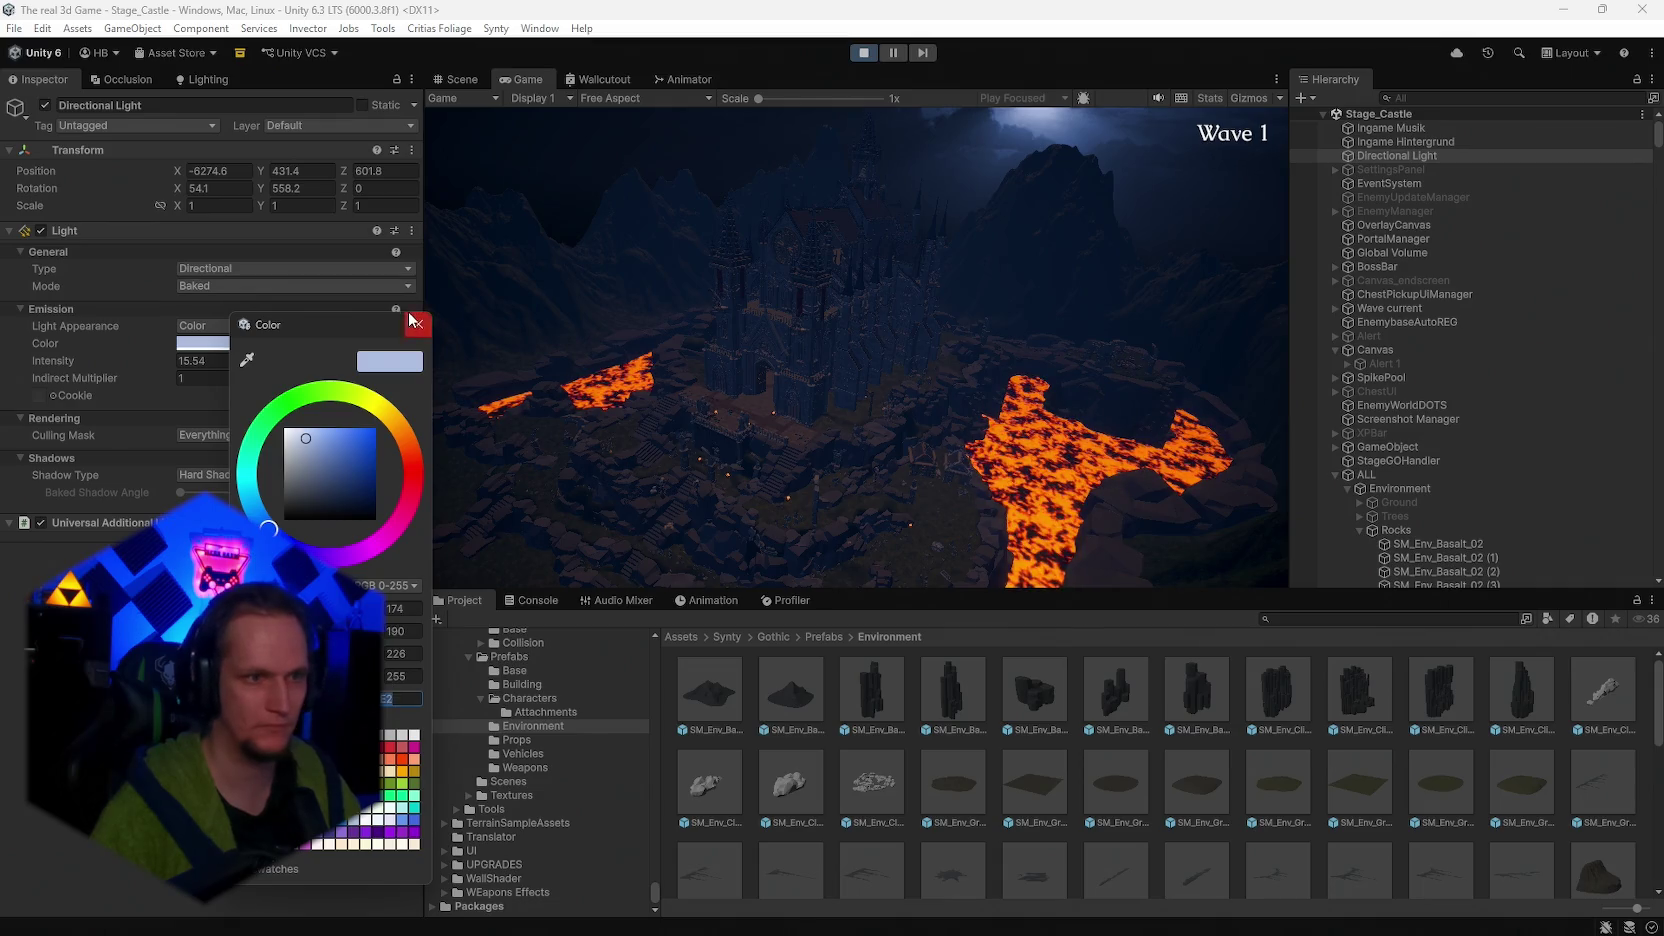
click(413, 322)
scroll(1410, 463, down, 5)
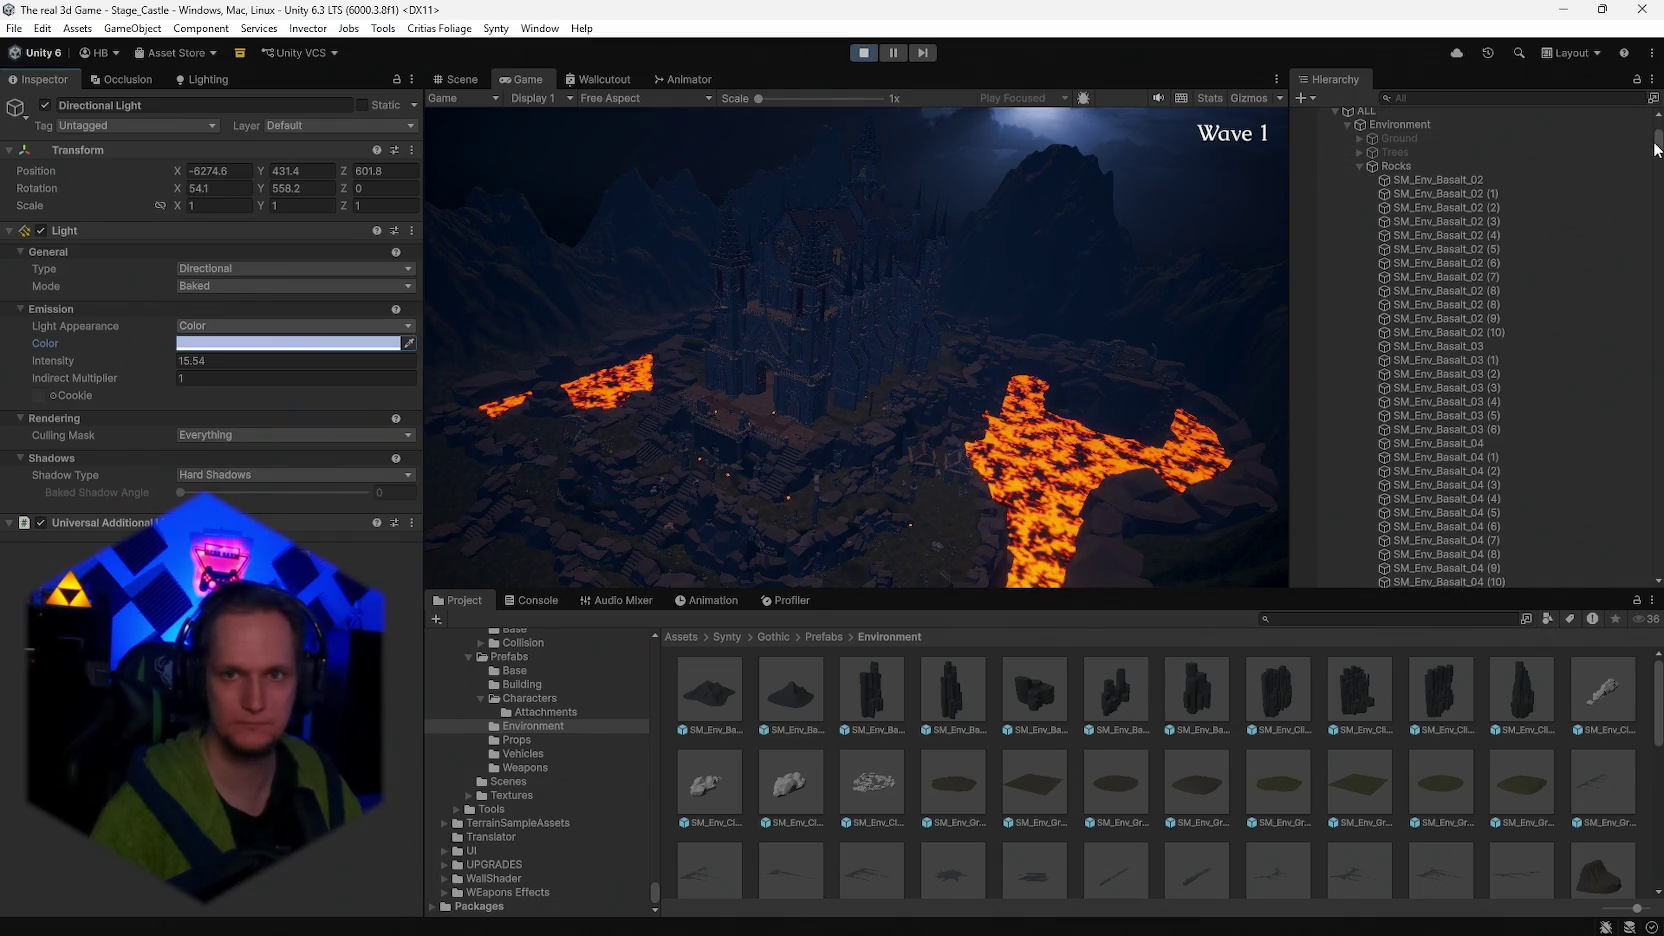
drag(1654, 145, 1611, 552)
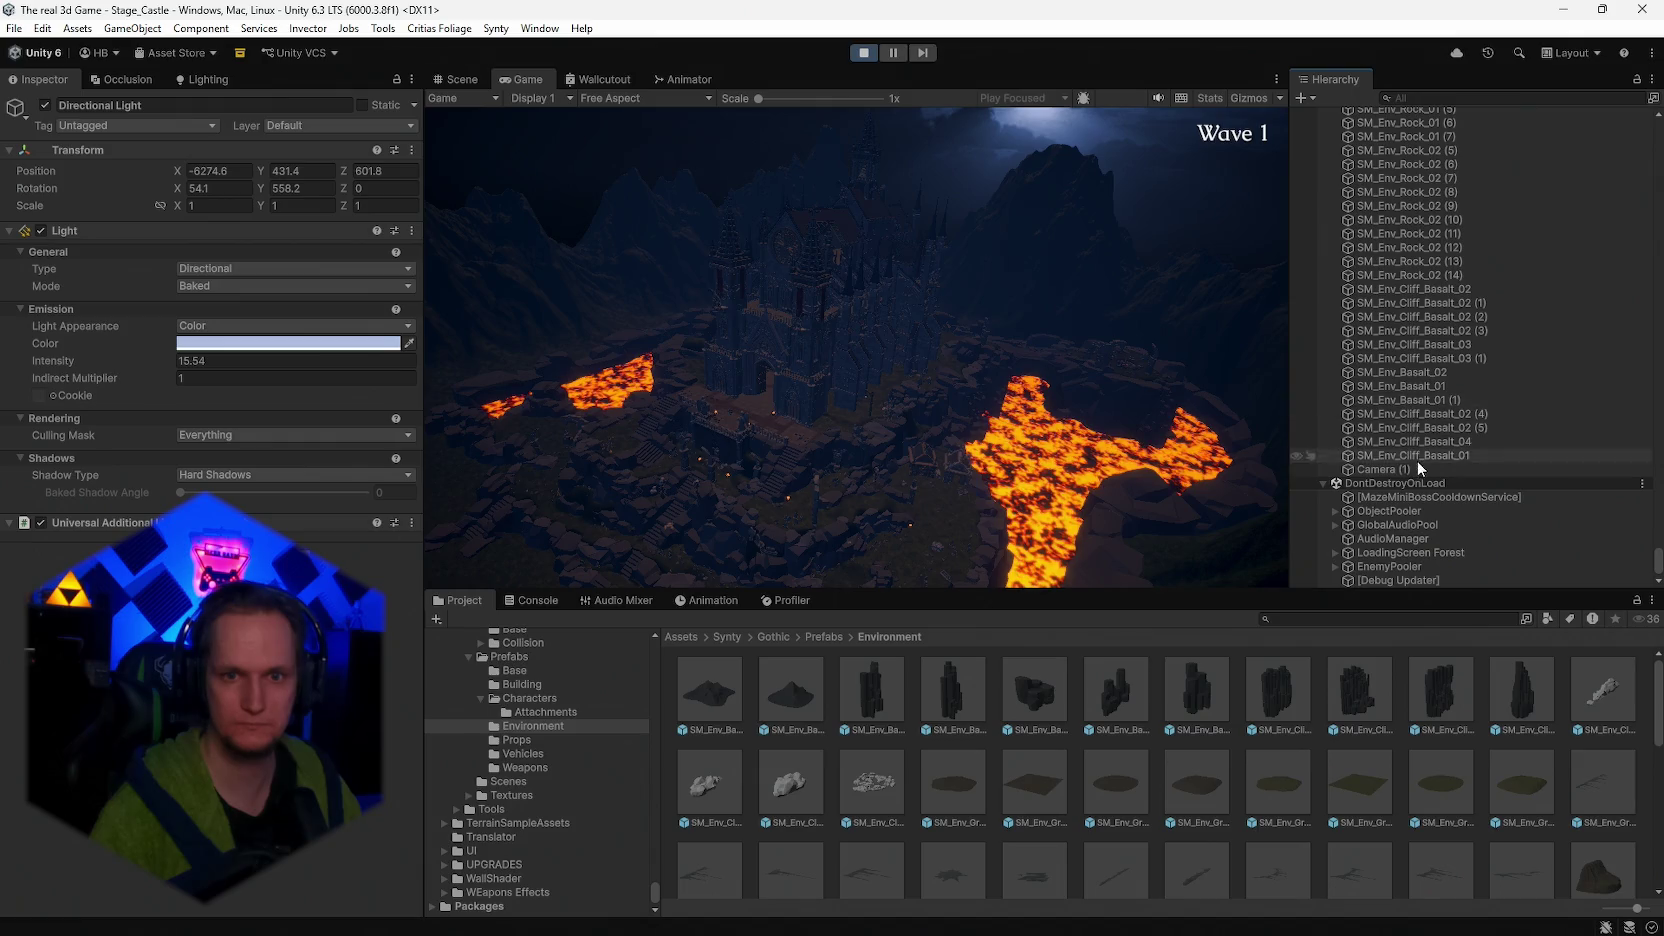
scroll(1426, 478, up, 10)
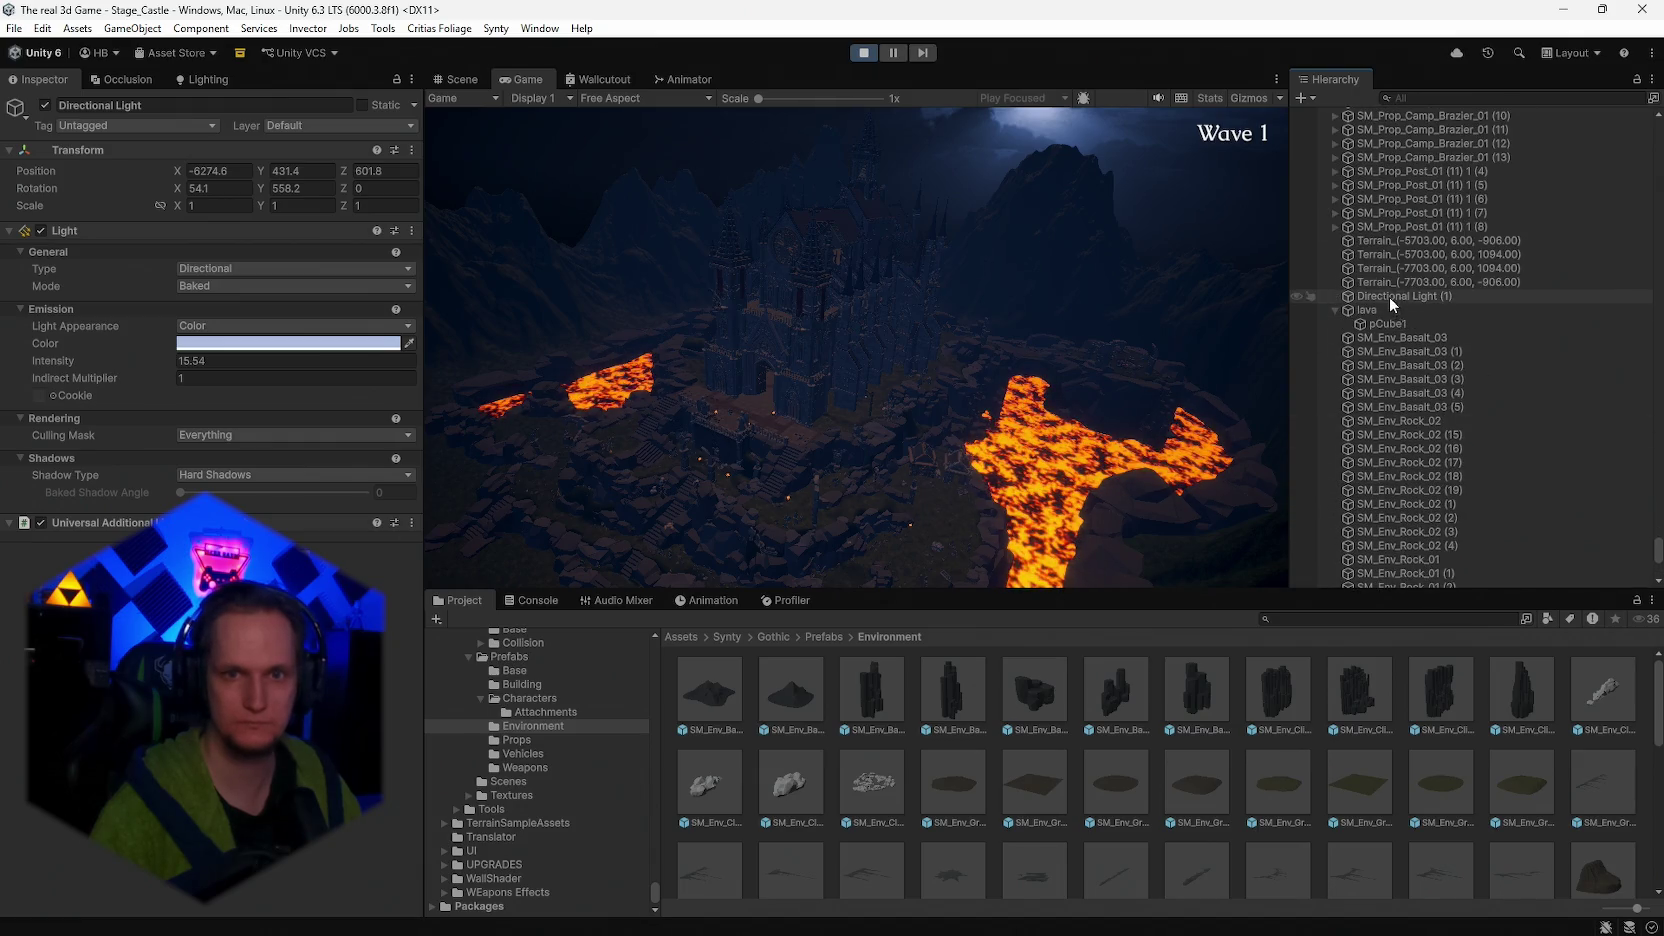
- Raise Directional Light (1)'s intensity and set its Shadow Type to Hard Shadows
click(1388, 296)
click(250, 343)
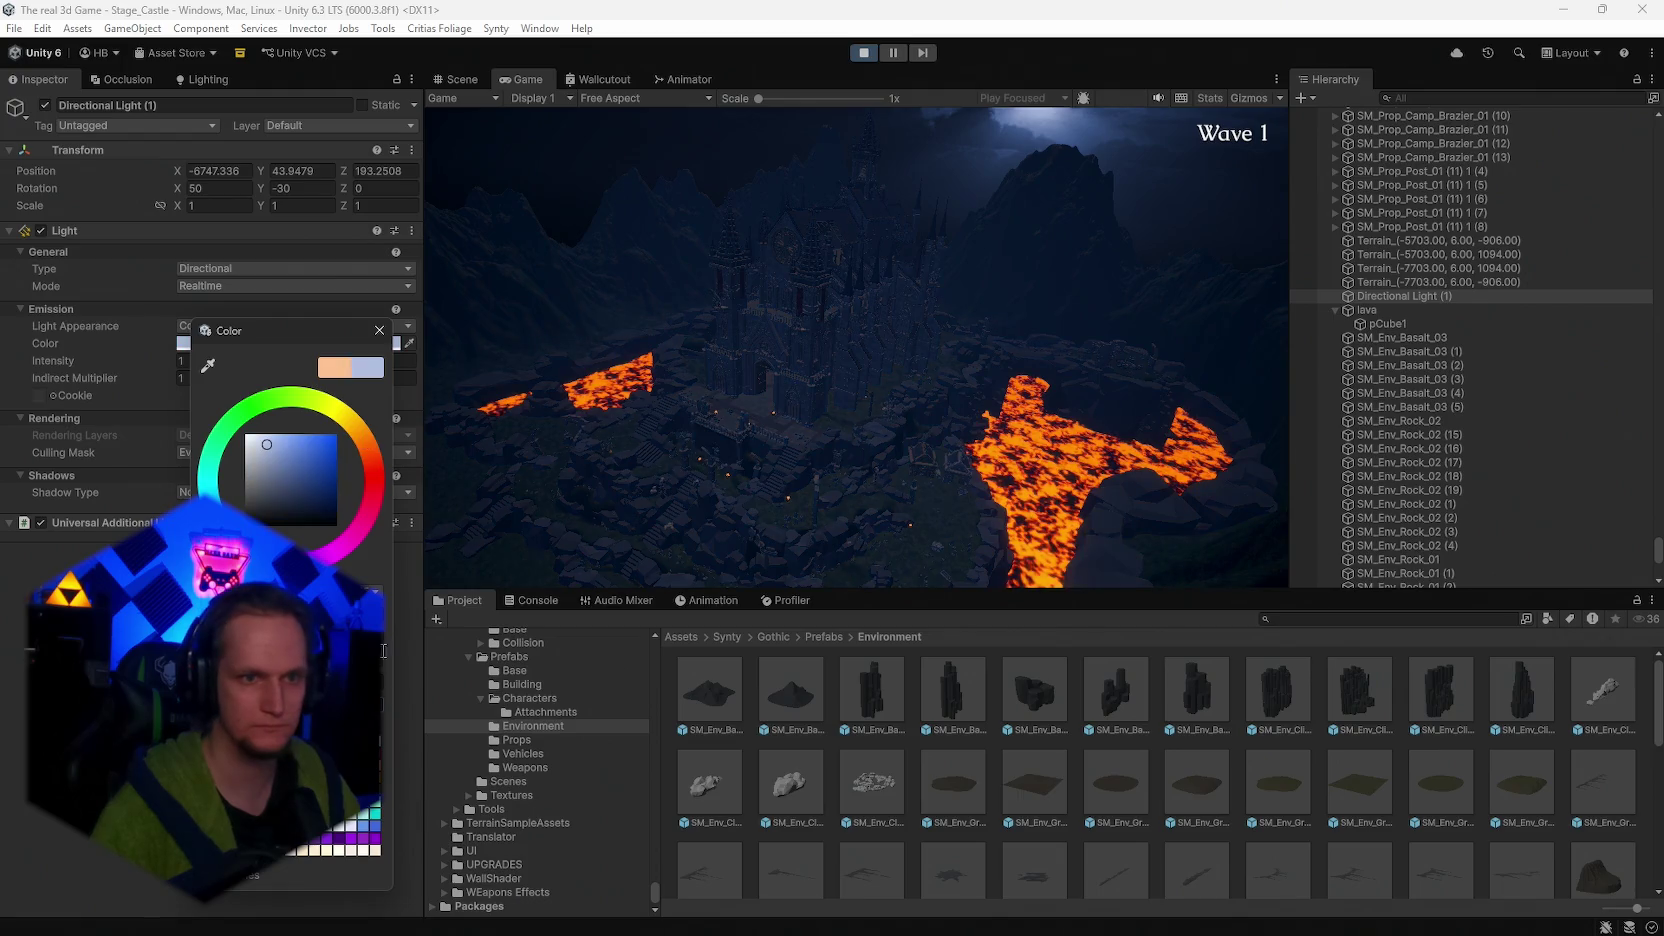
click(379, 330)
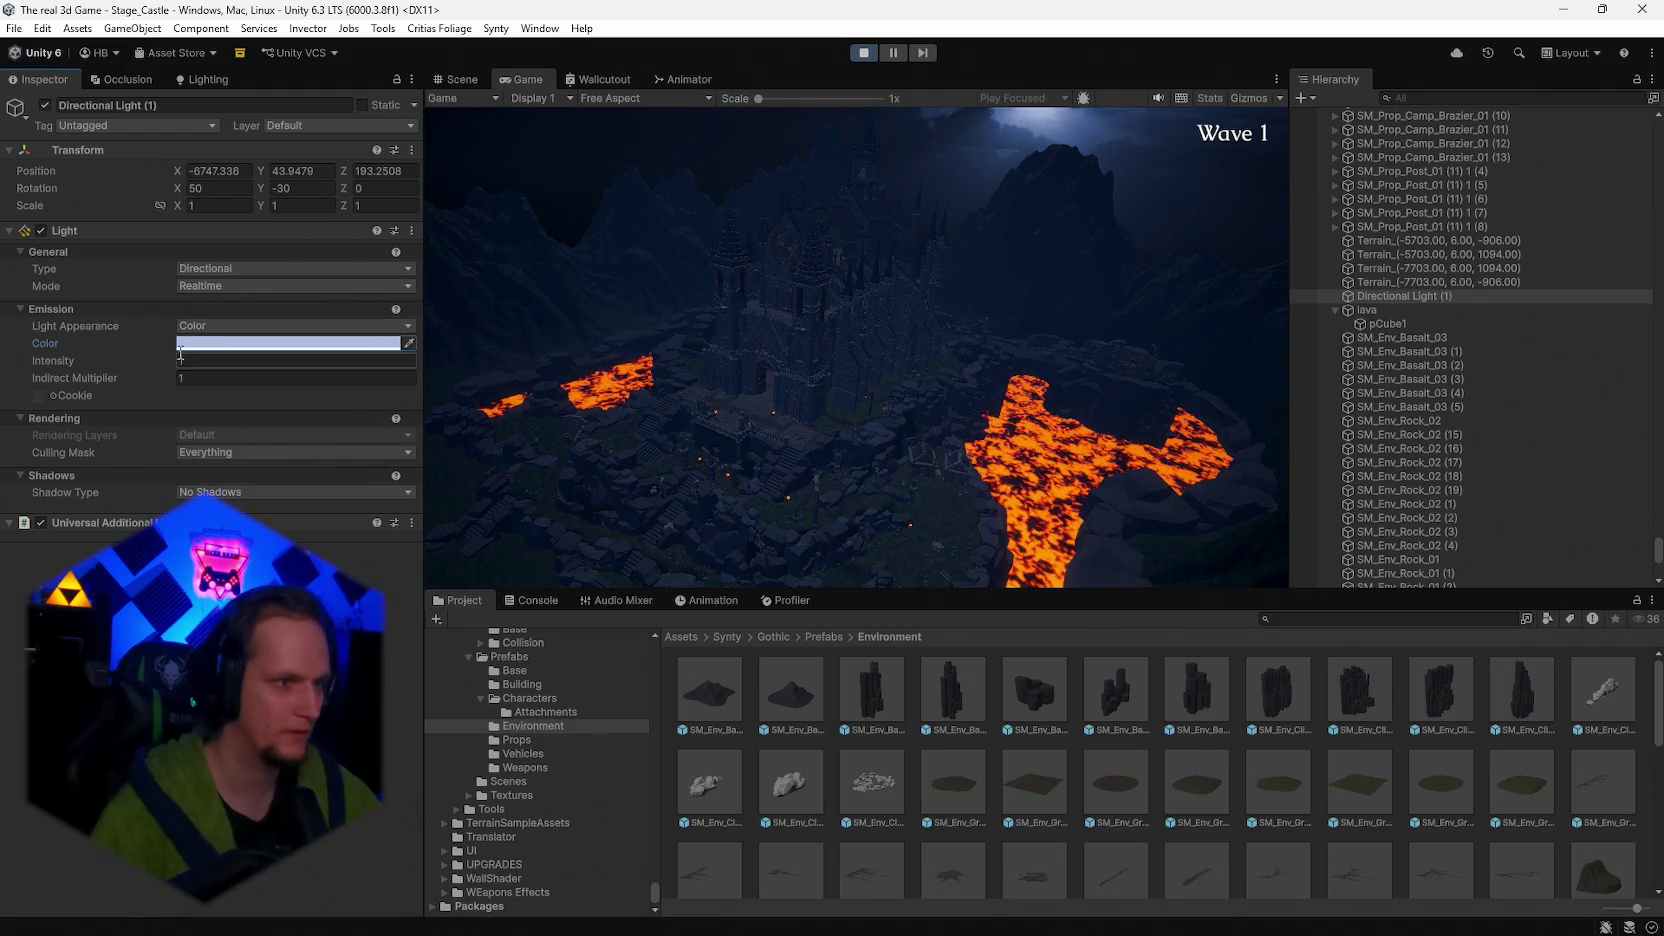
mouse_move(165, 360)
mouse_down()
mouse_move(224, 354)
mouse_move(203, 356)
mouse_up()
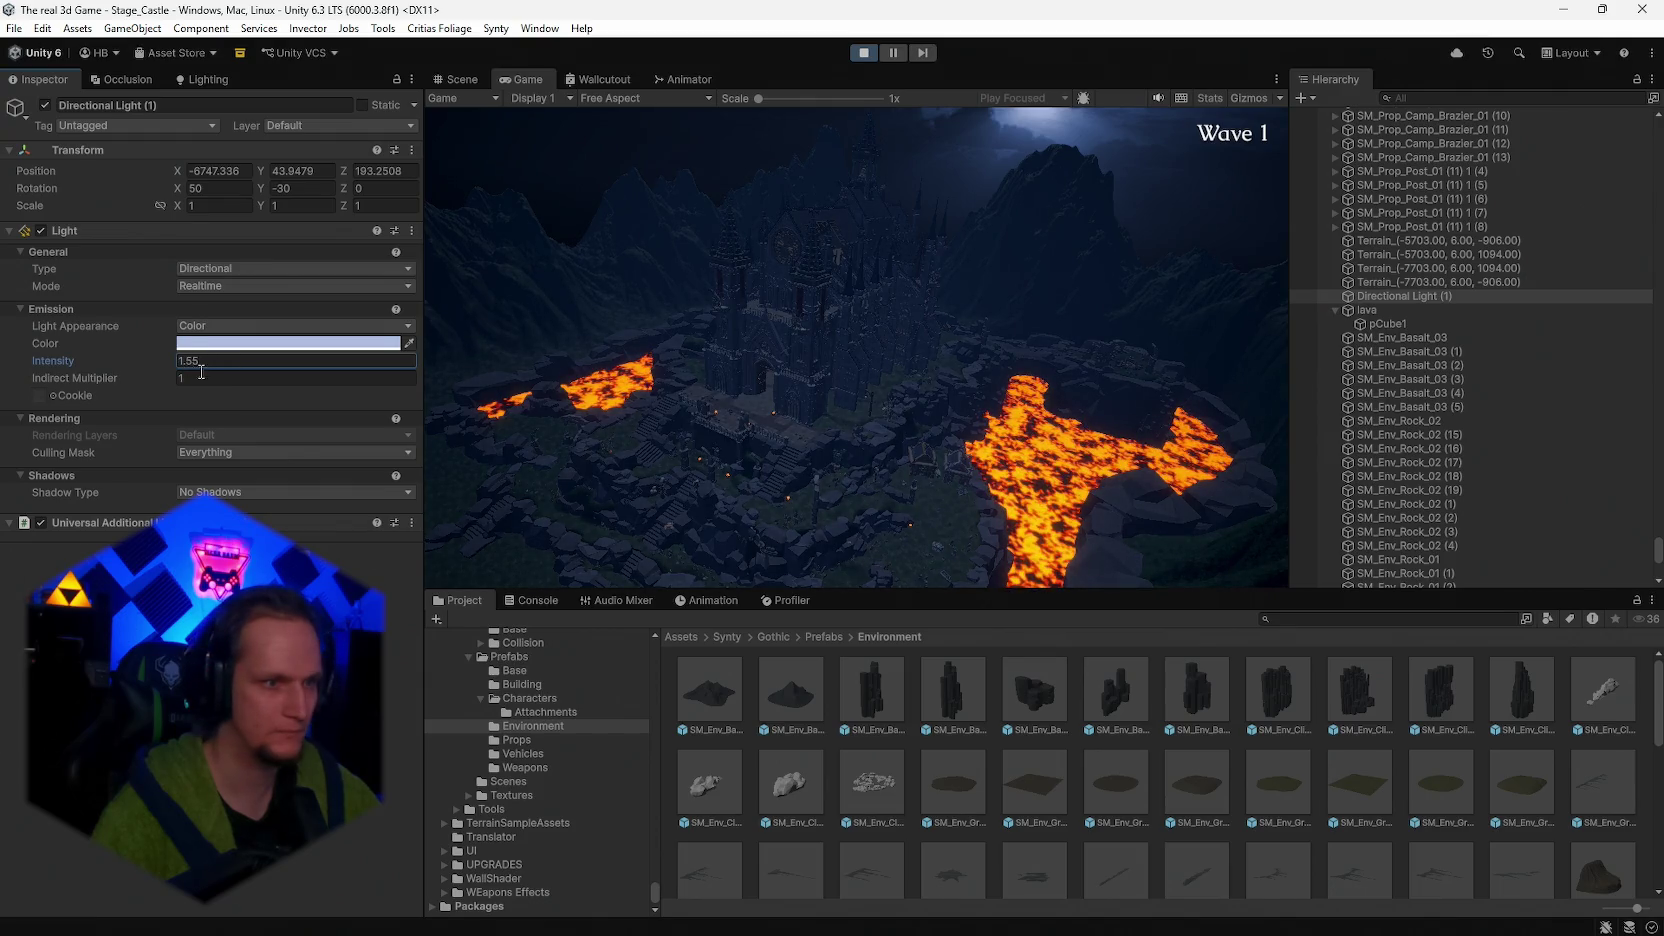
click(201, 491)
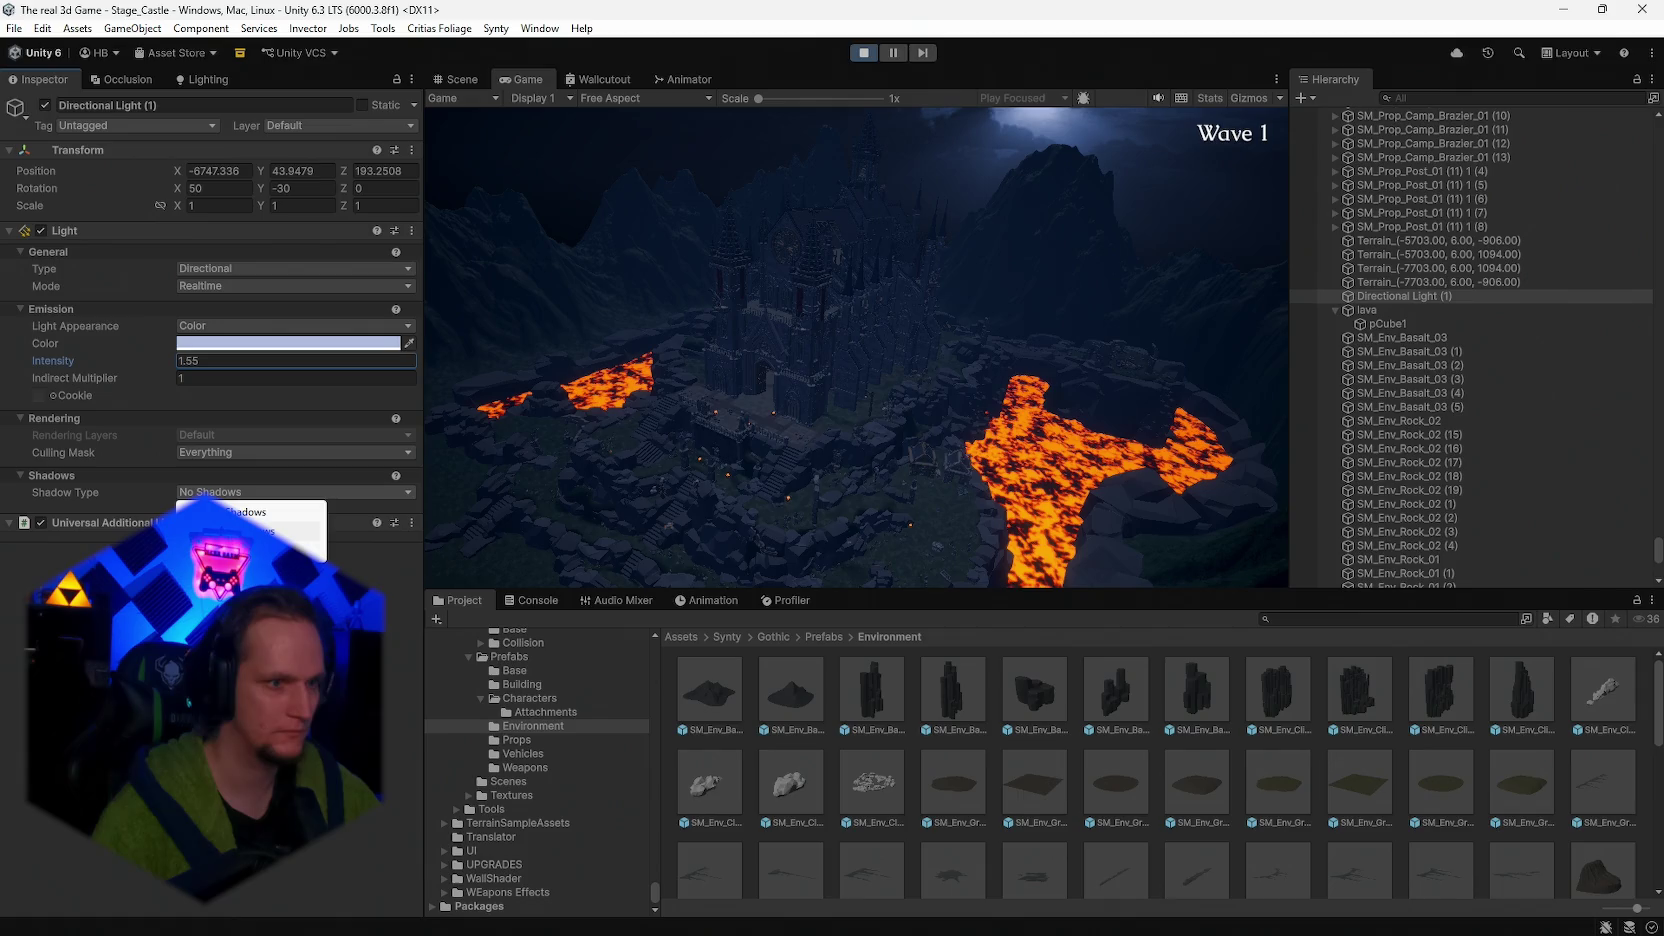
click(210, 527)
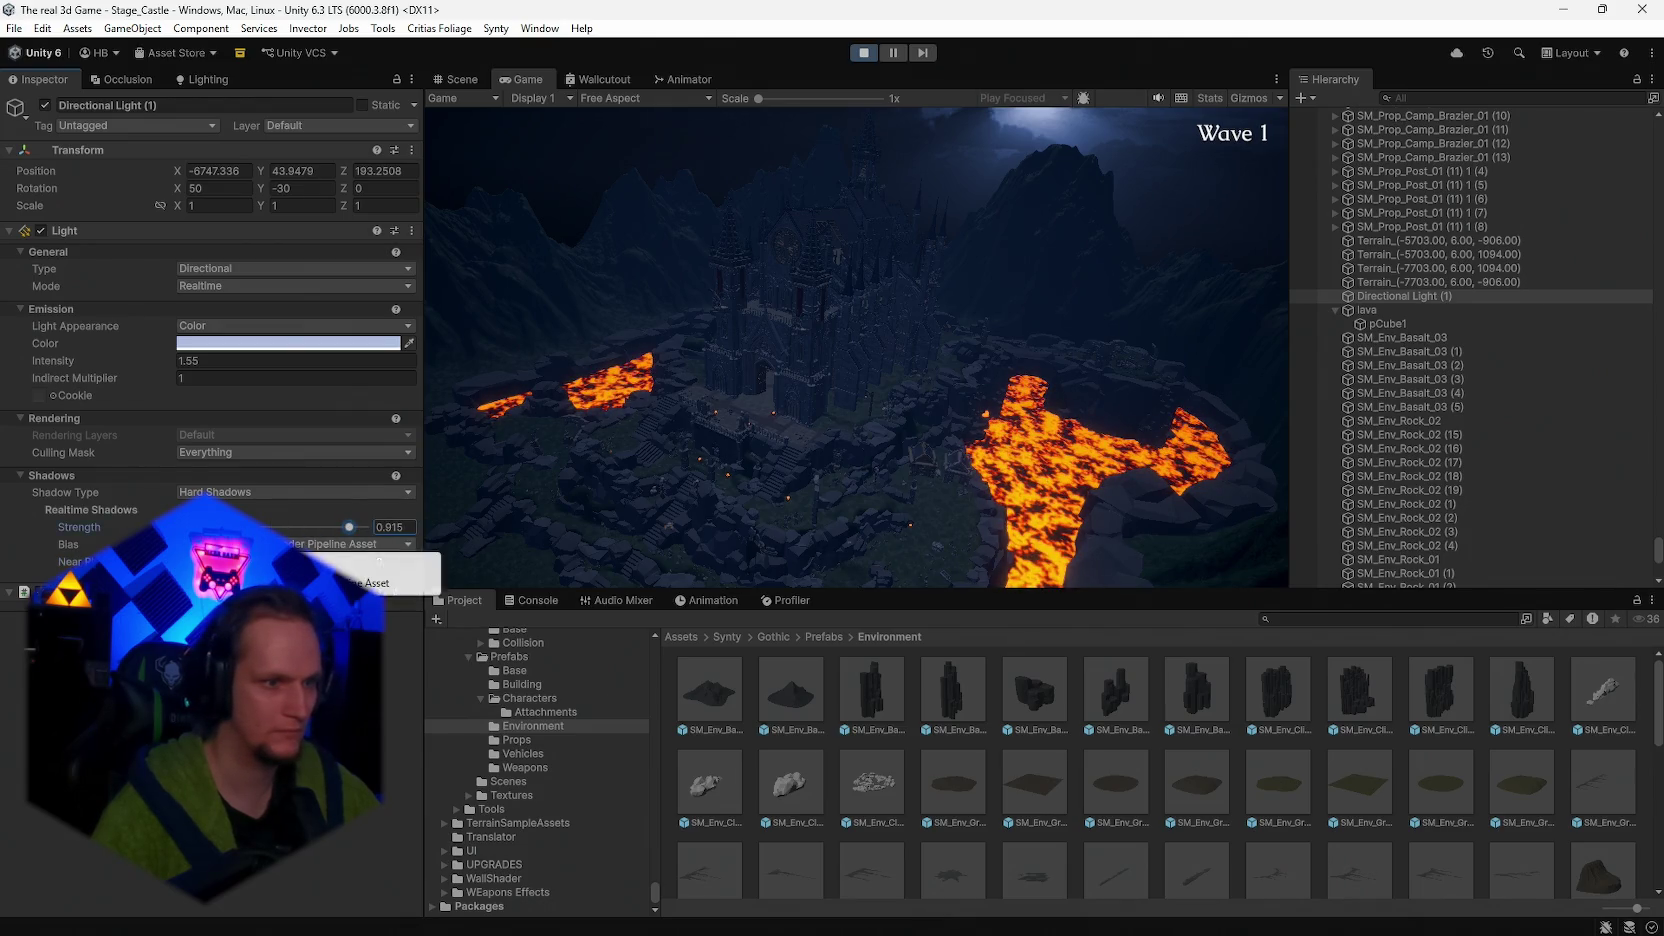
- Use custom shadow bias with near plane 0.37 and adjust shadow strength
click(380, 563)
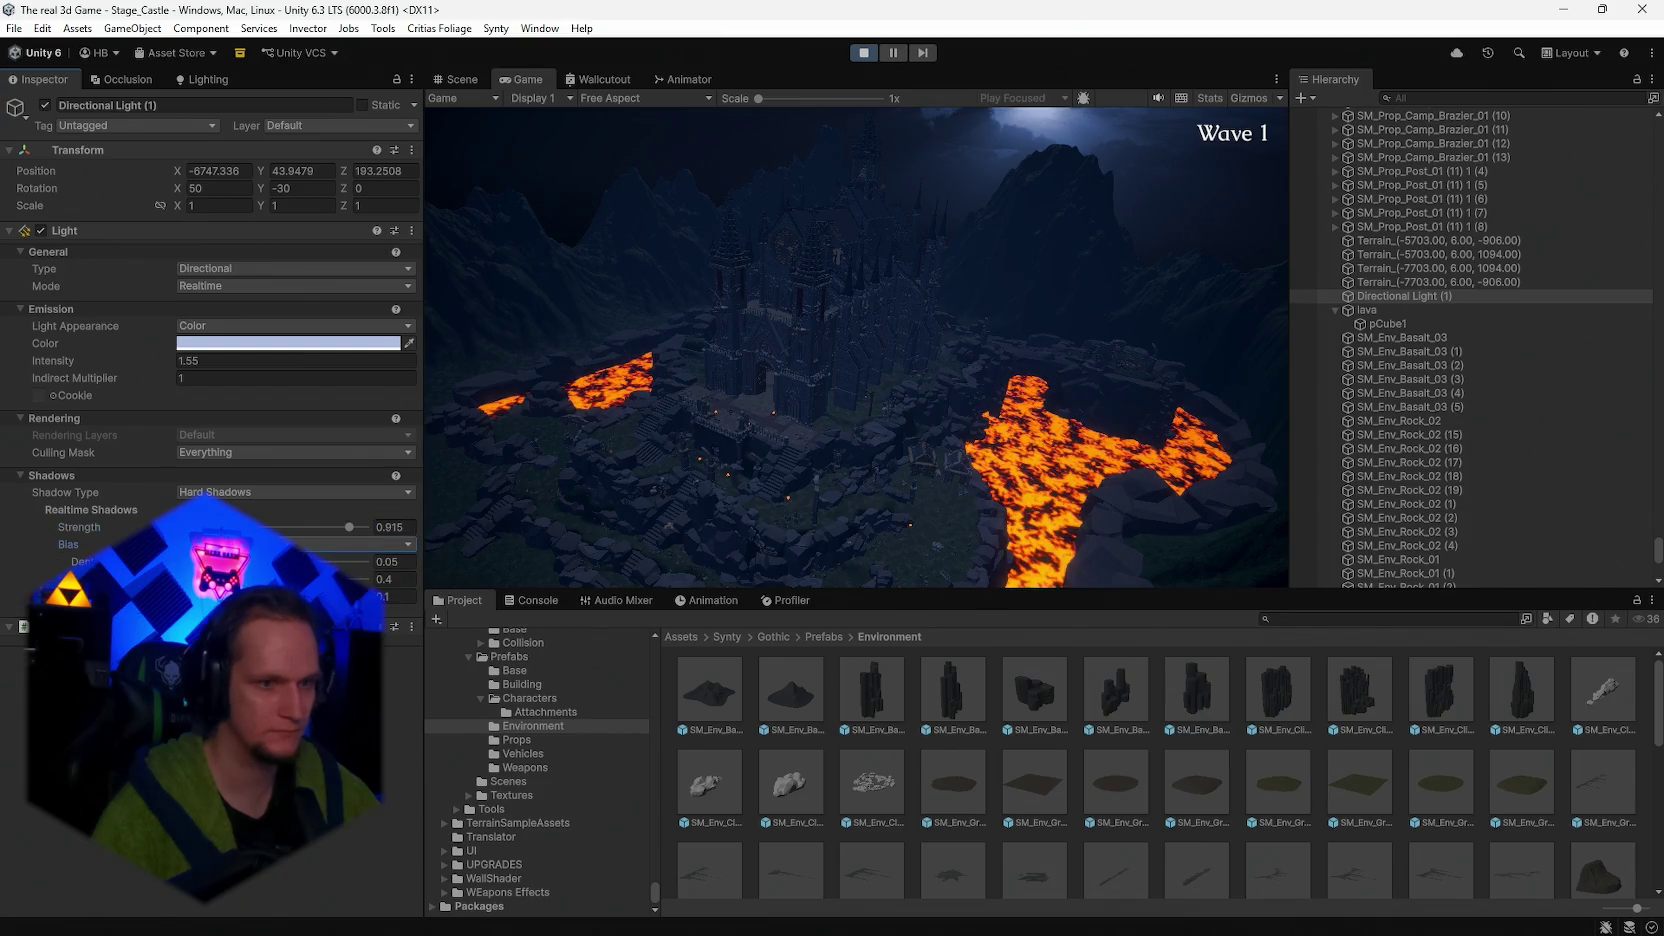
click(395, 596)
text(0.37)
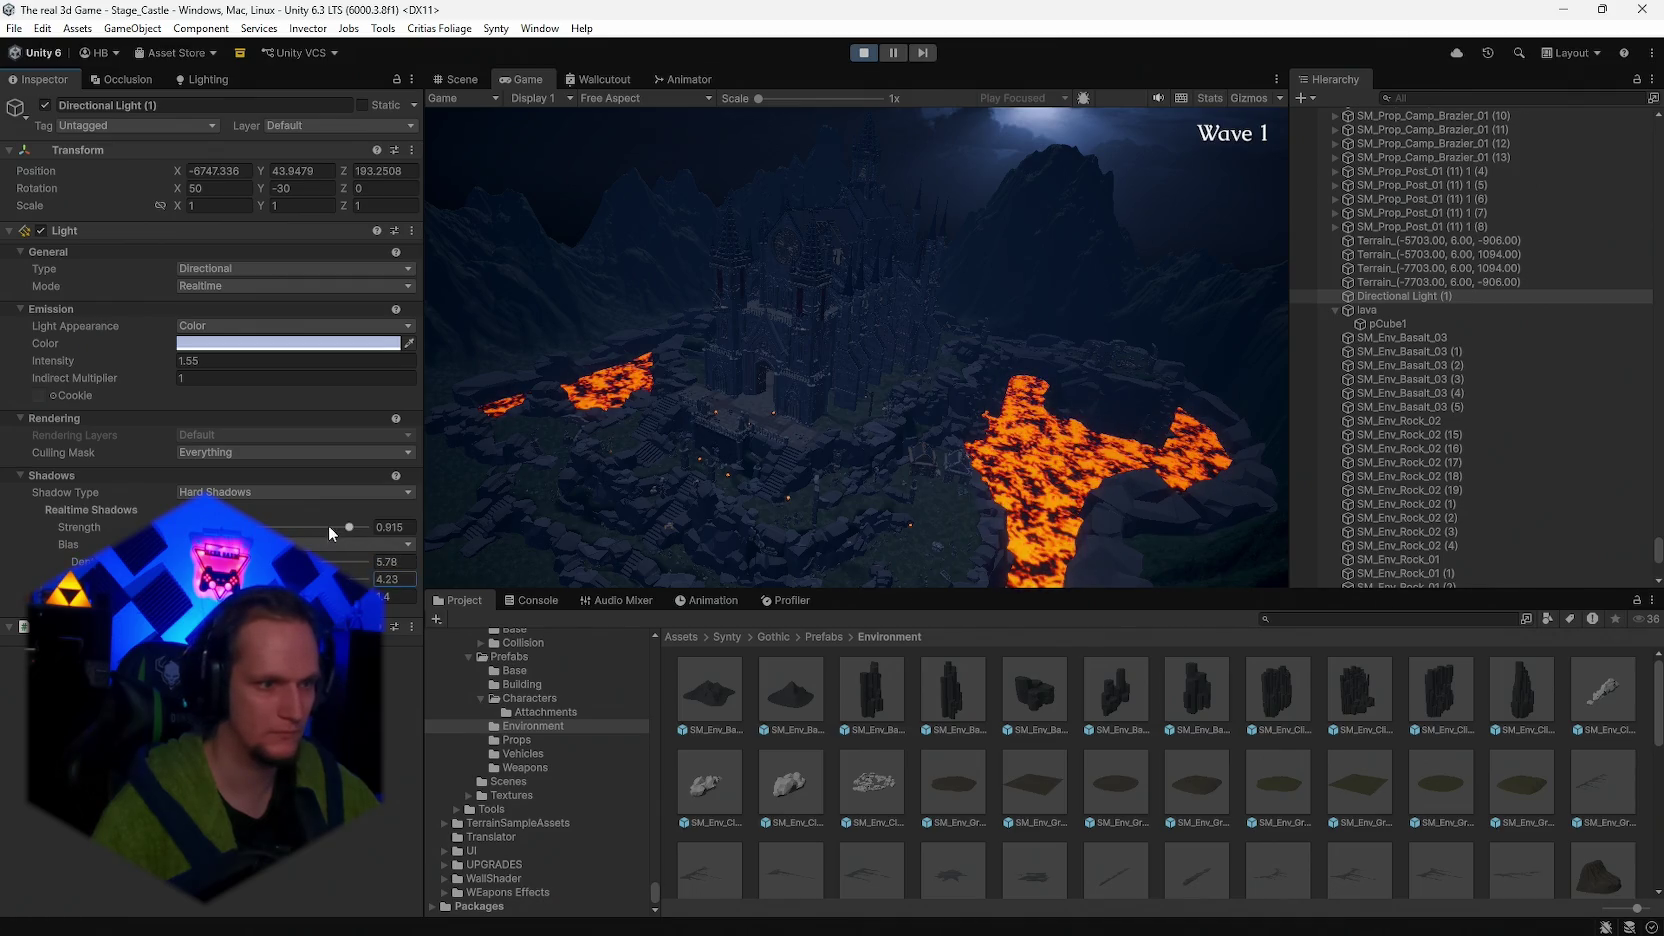
drag(328, 525, 184, 526)
text(1)
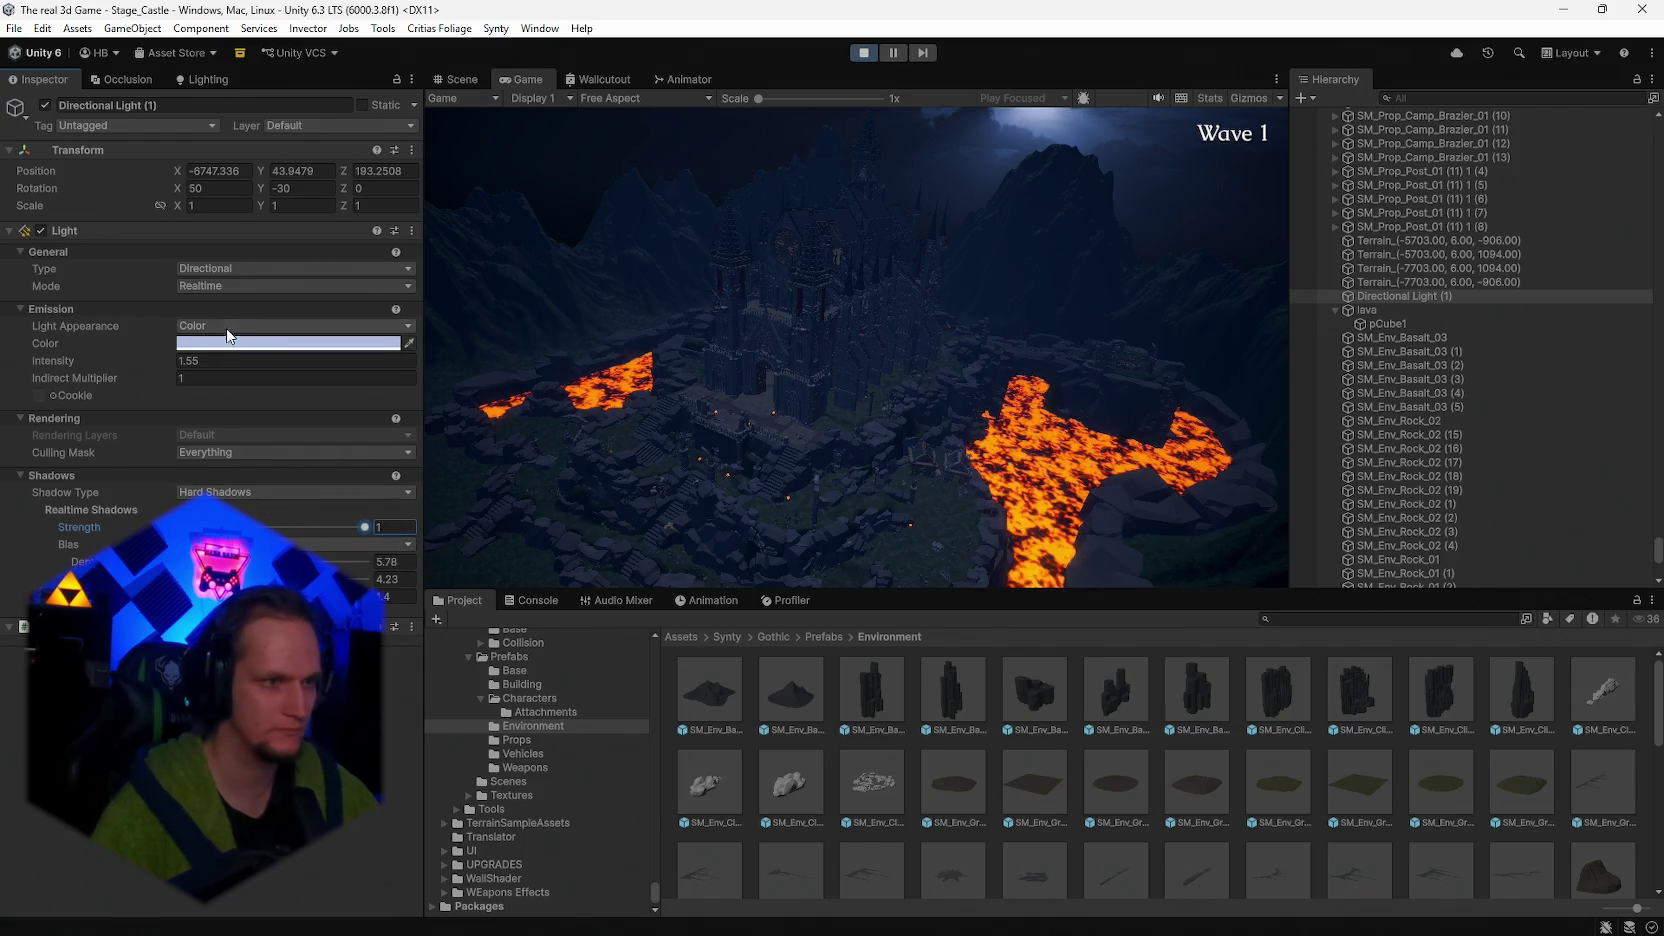
- Set intensity to 2.39, raise the light's Y position and rotate it to Y 581.7
click(176, 361)
mouse_move(176, 358)
mouse_down()
mouse_move(377, 391)
mouse_move(136, 400)
mouse_move(196, 399)
mouse_up()
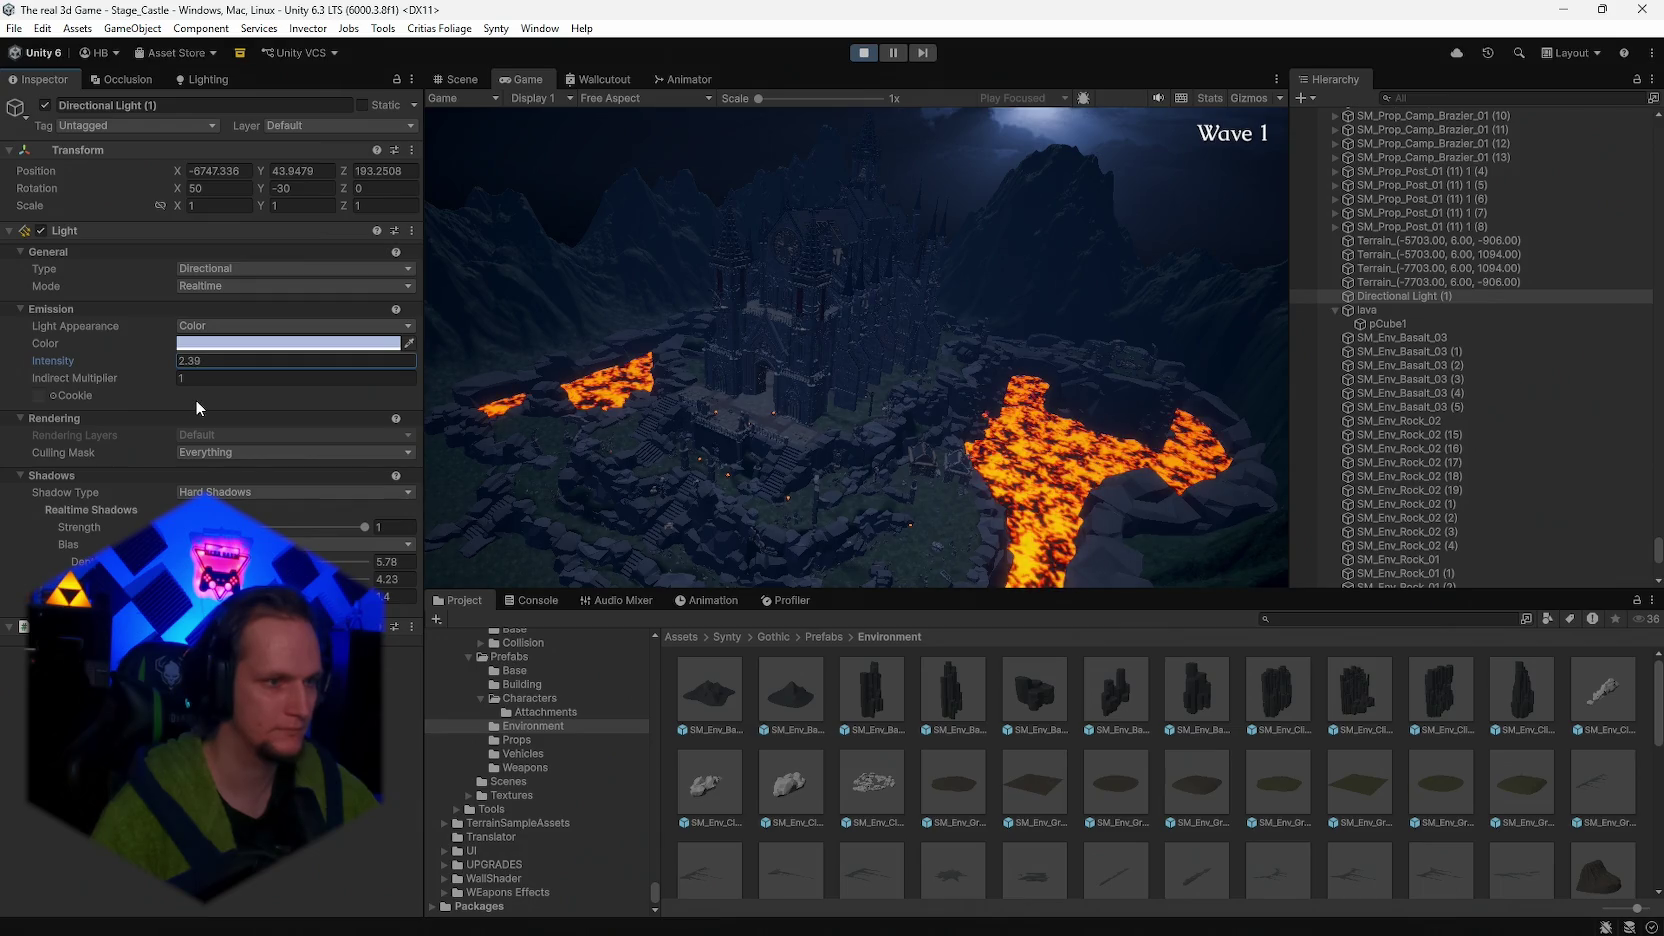
click(266, 168)
drag(266, 168, 621, 195)
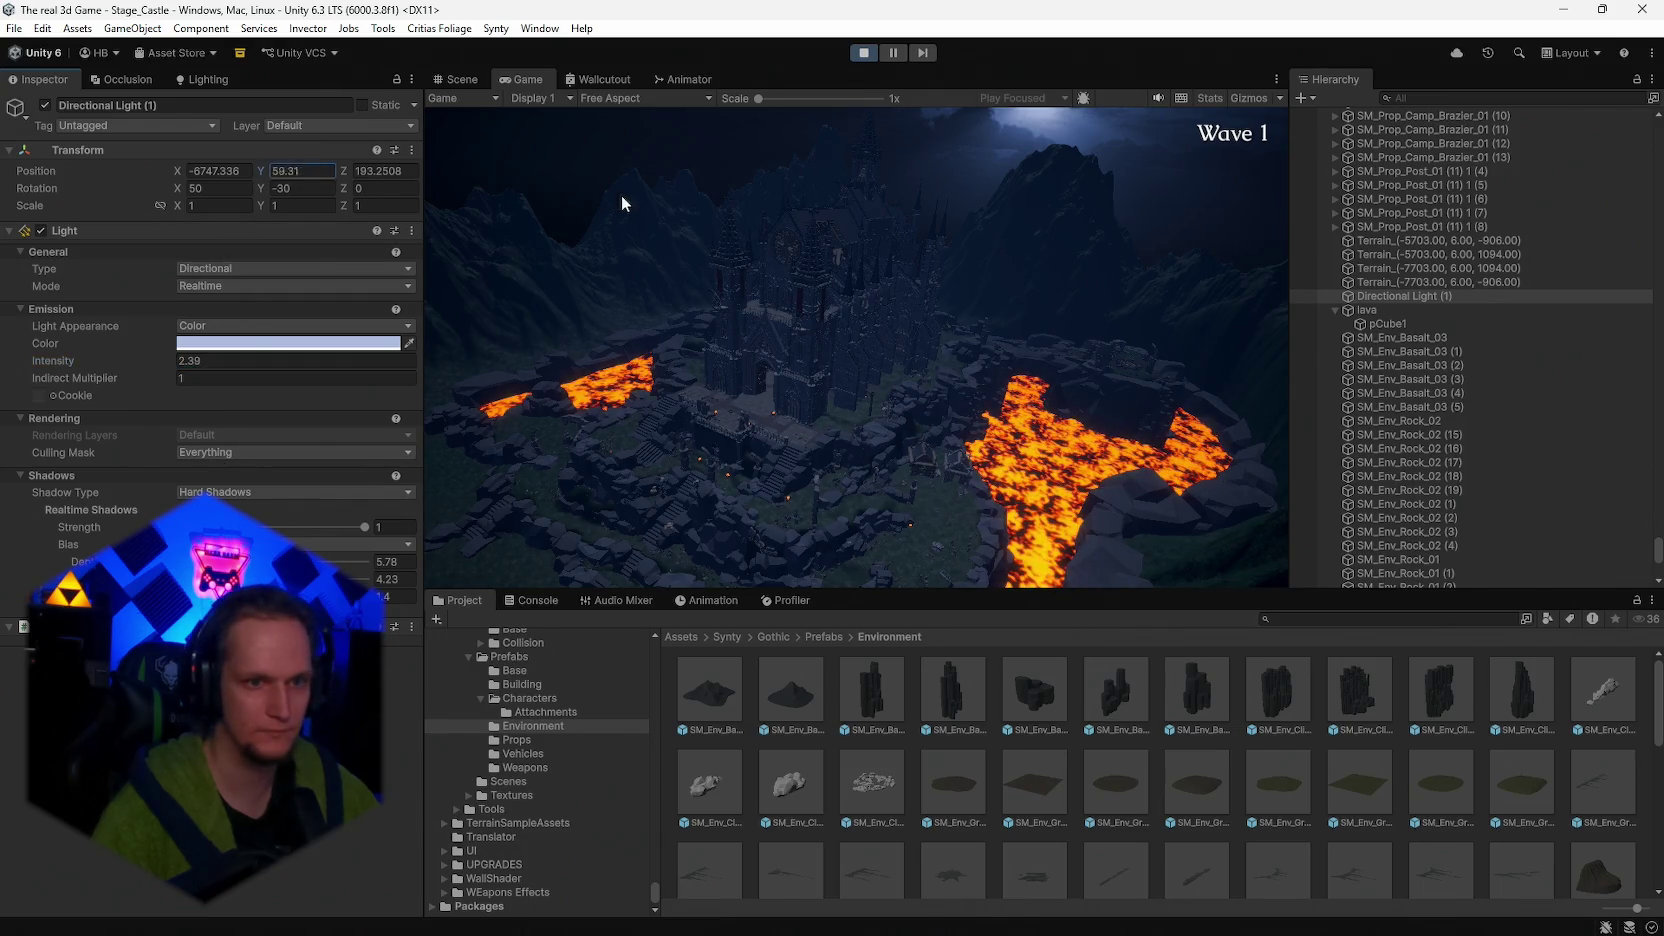
mouse_move(1305, 238)
mouse_down()
mouse_move(266, 180)
mouse_move(1608, 280)
mouse_move(146, 338)
mouse_move(861, 356)
mouse_move(945, 364)
mouse_move(1005, 400)
mouse_move(1353, 390)
mouse_up()
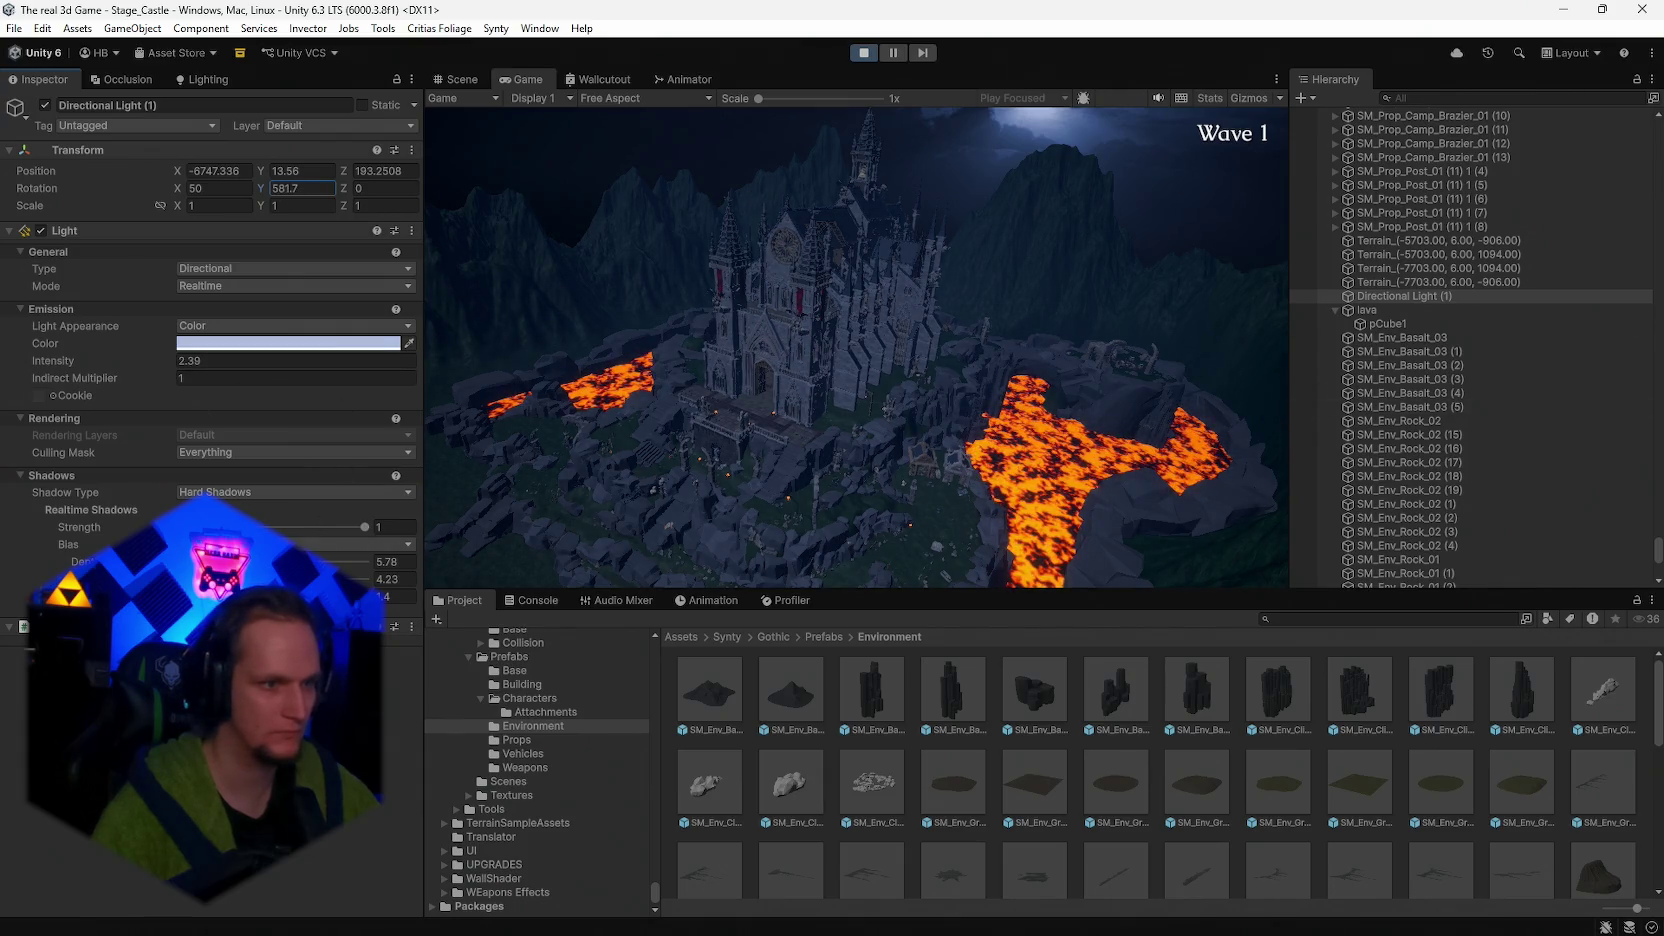
- Keep Hard Shadows and dim the second light's intensity to 0.6
click(228, 490)
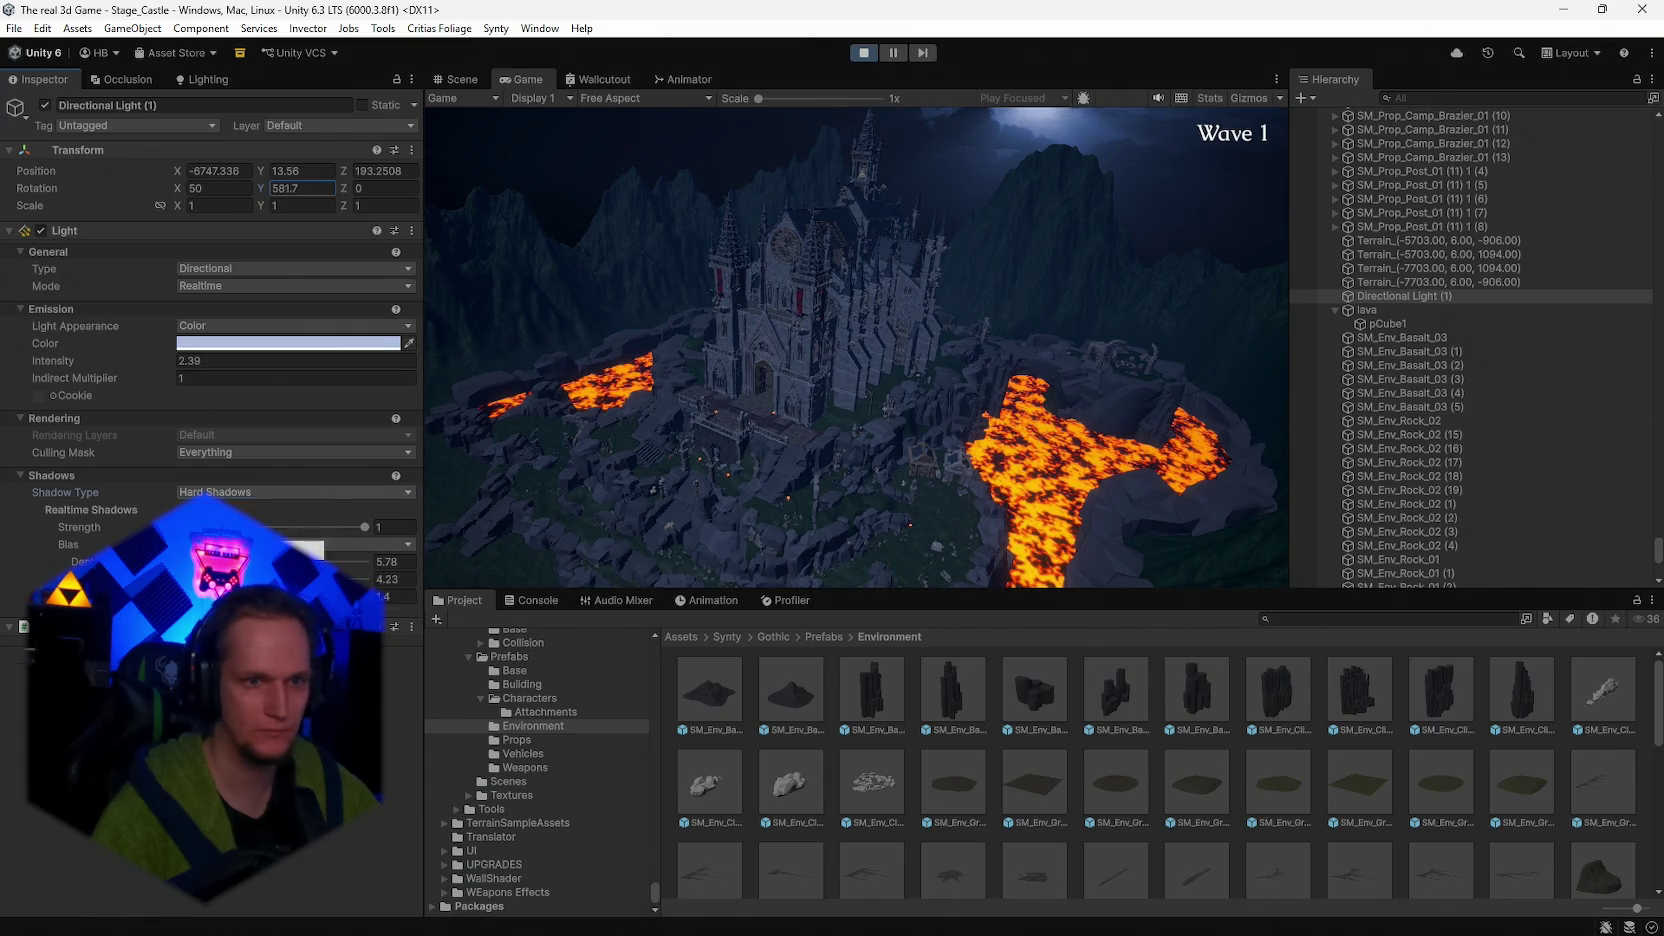
click(228, 490)
click(228, 490)
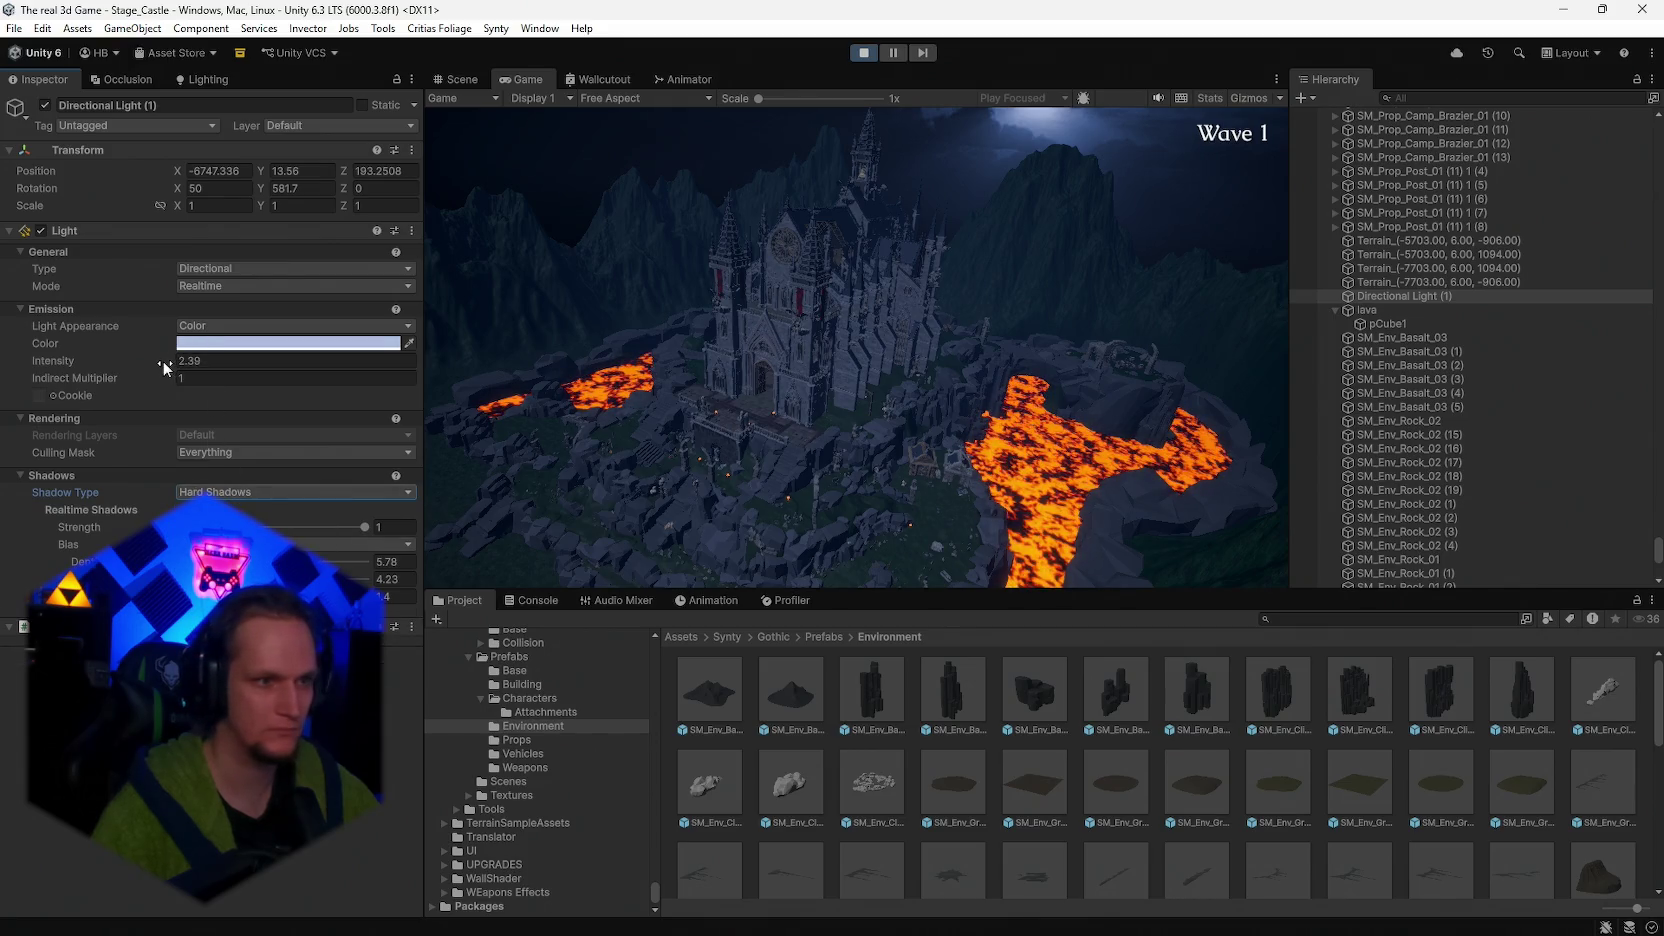
drag(162, 360, 150, 359)
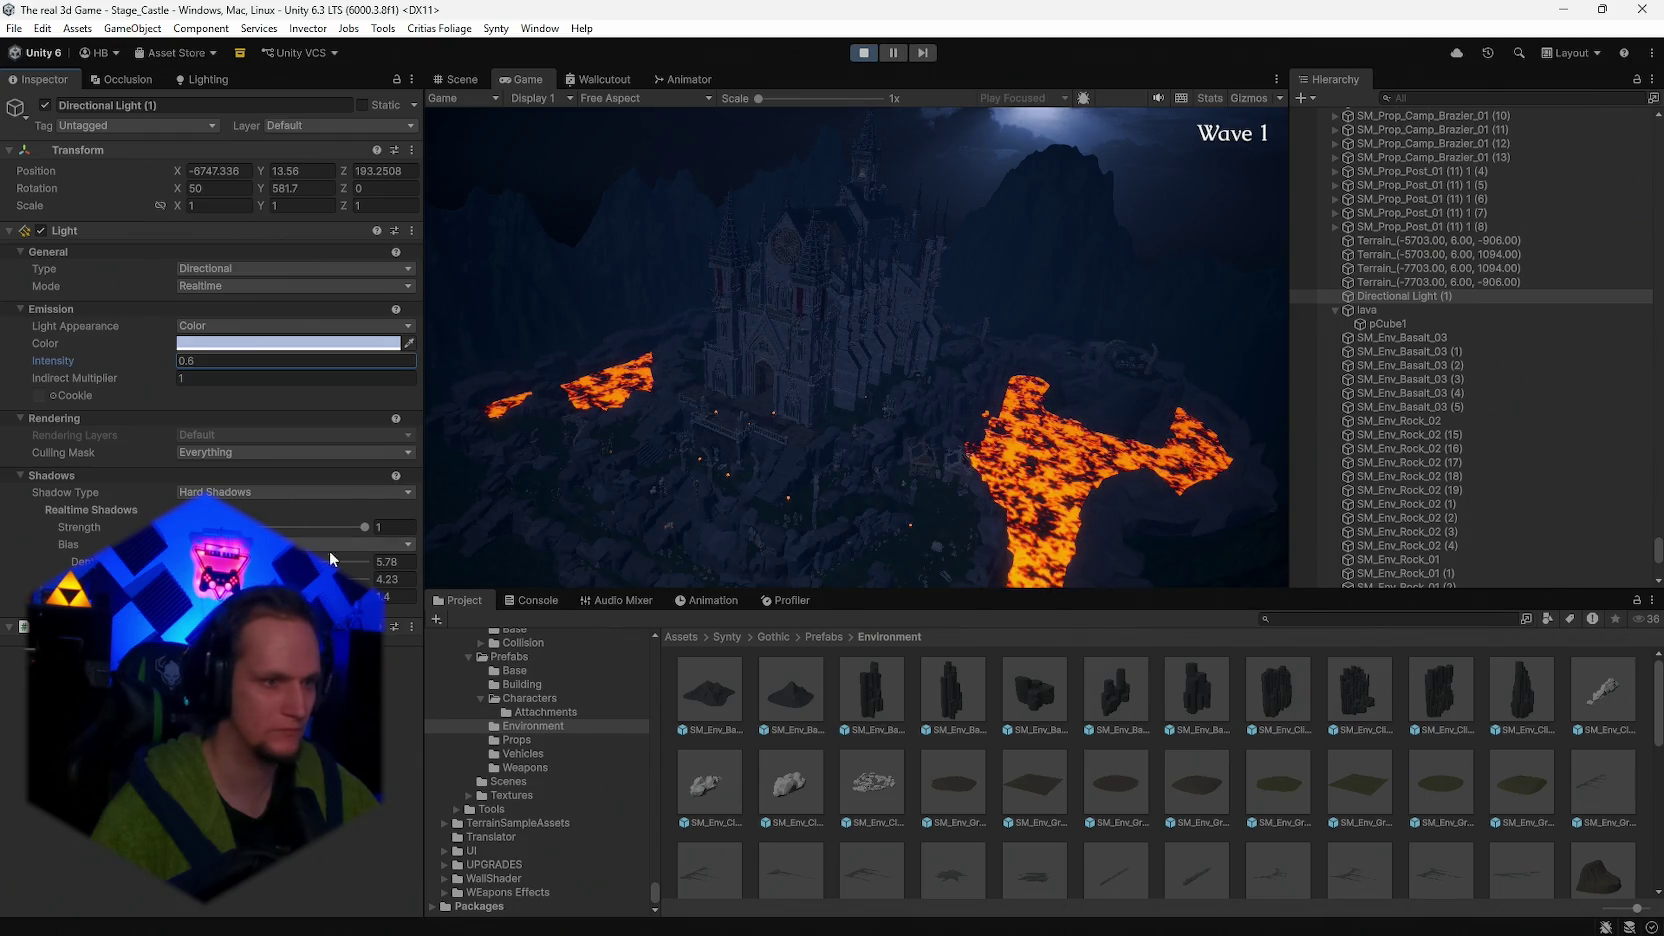
- Set the shadow depth bias to 4.98 and maximize the Game view
click(394, 561)
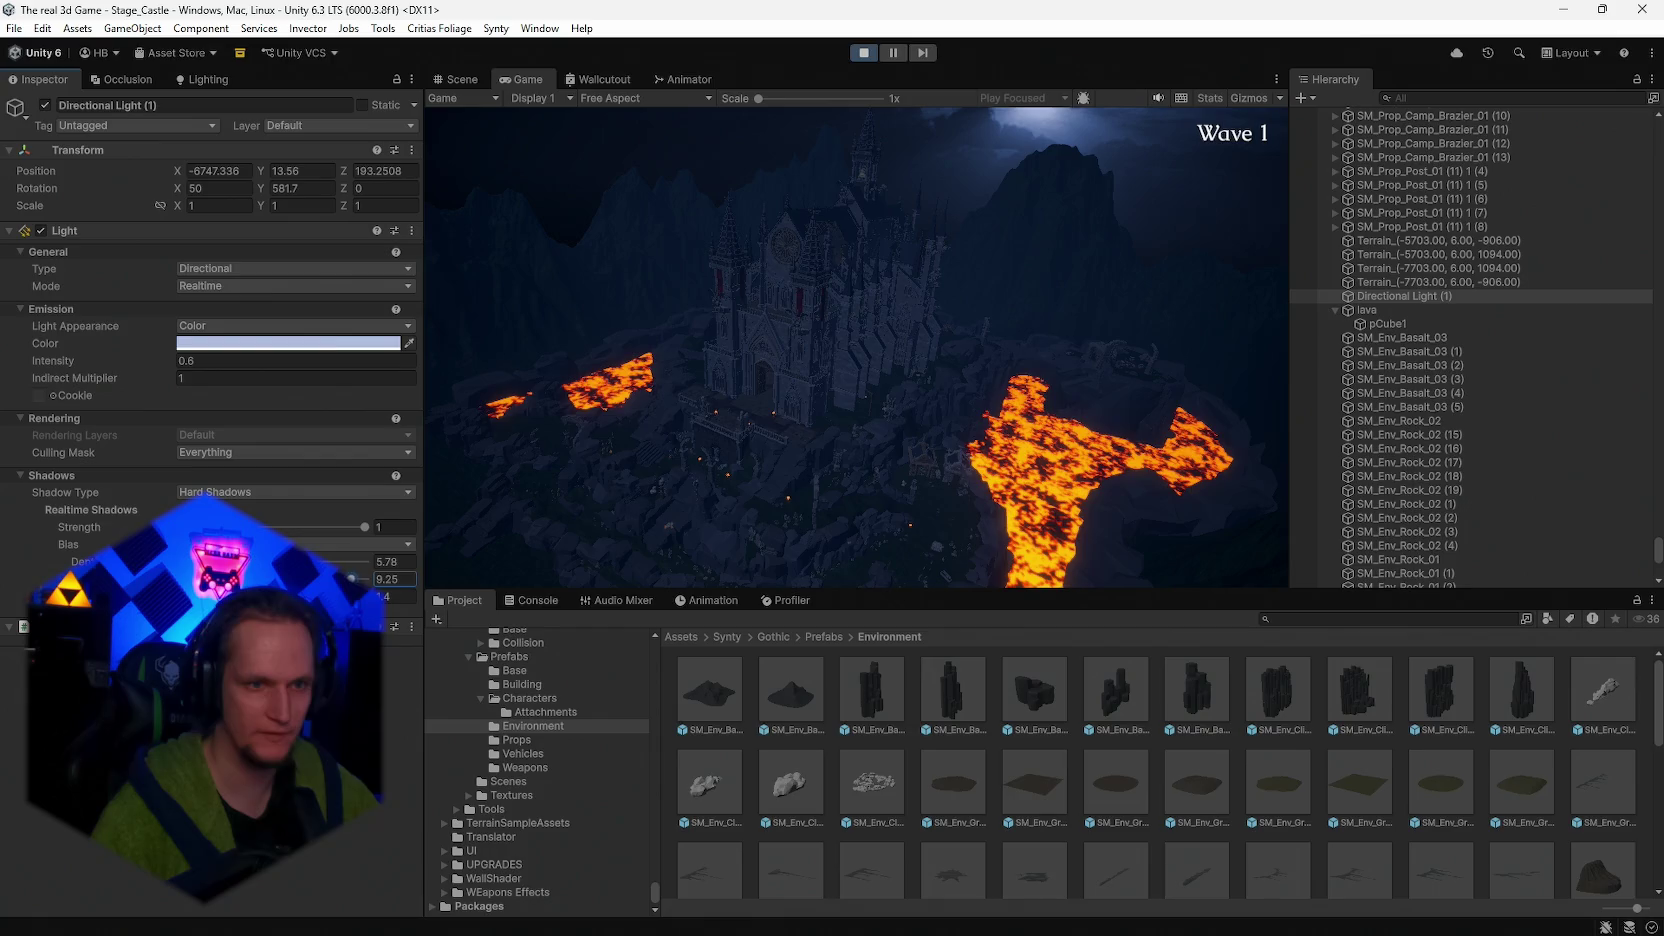
text(4.7)
key(BackSpace)
text(98)
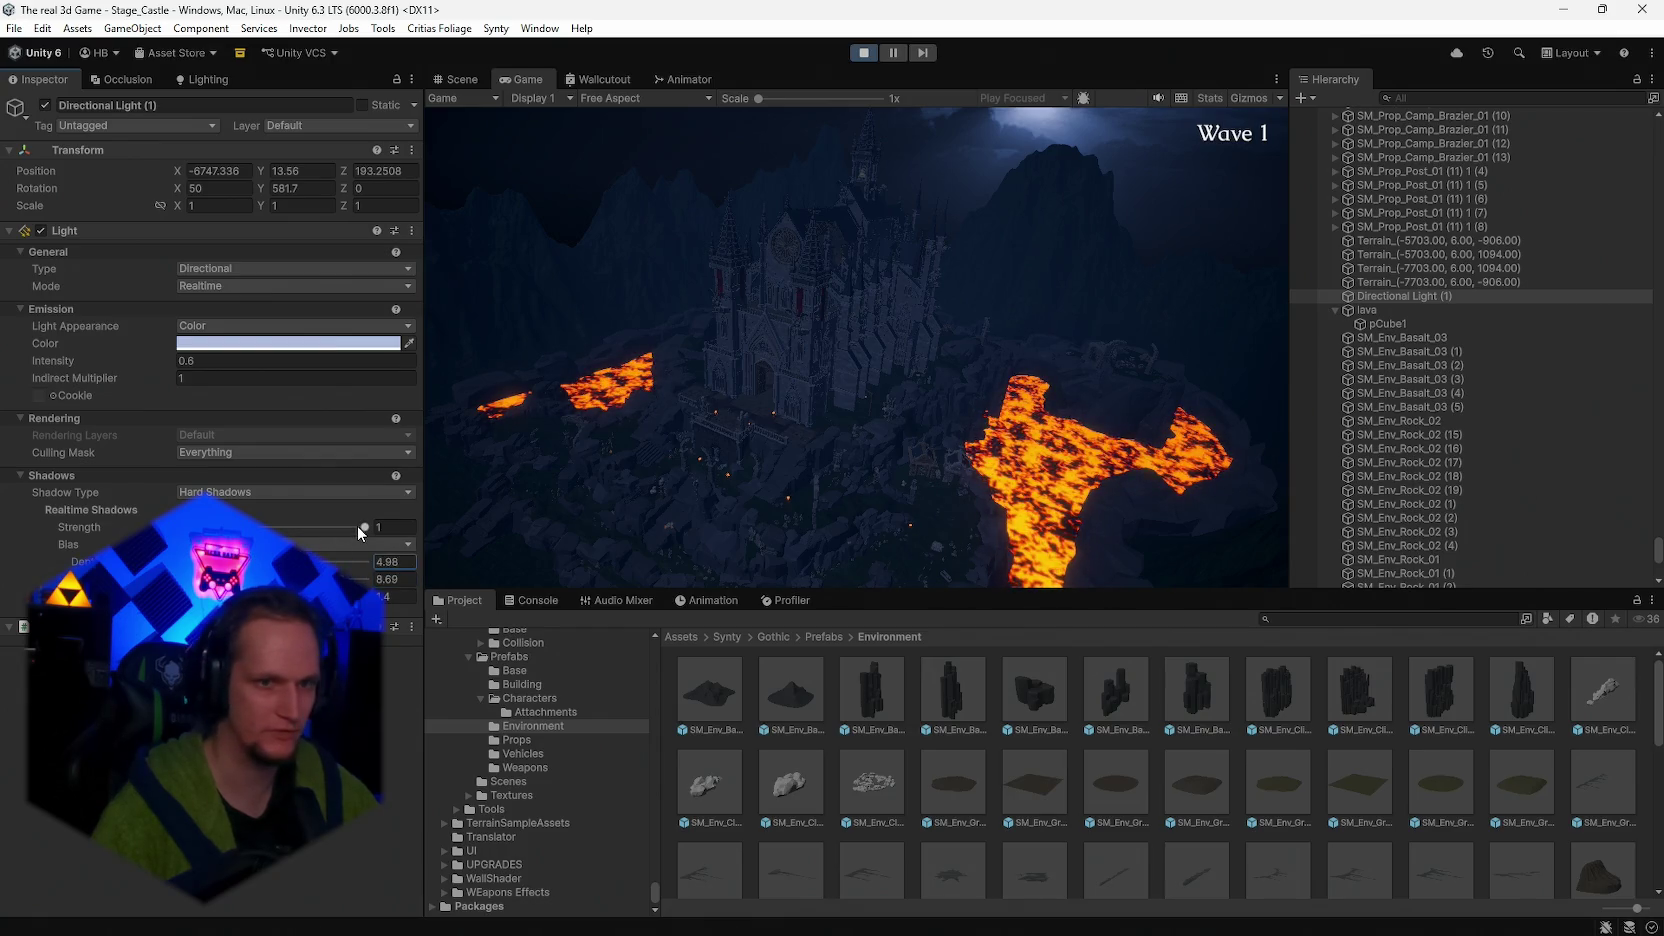
click(358, 525)
double_click(536, 74)
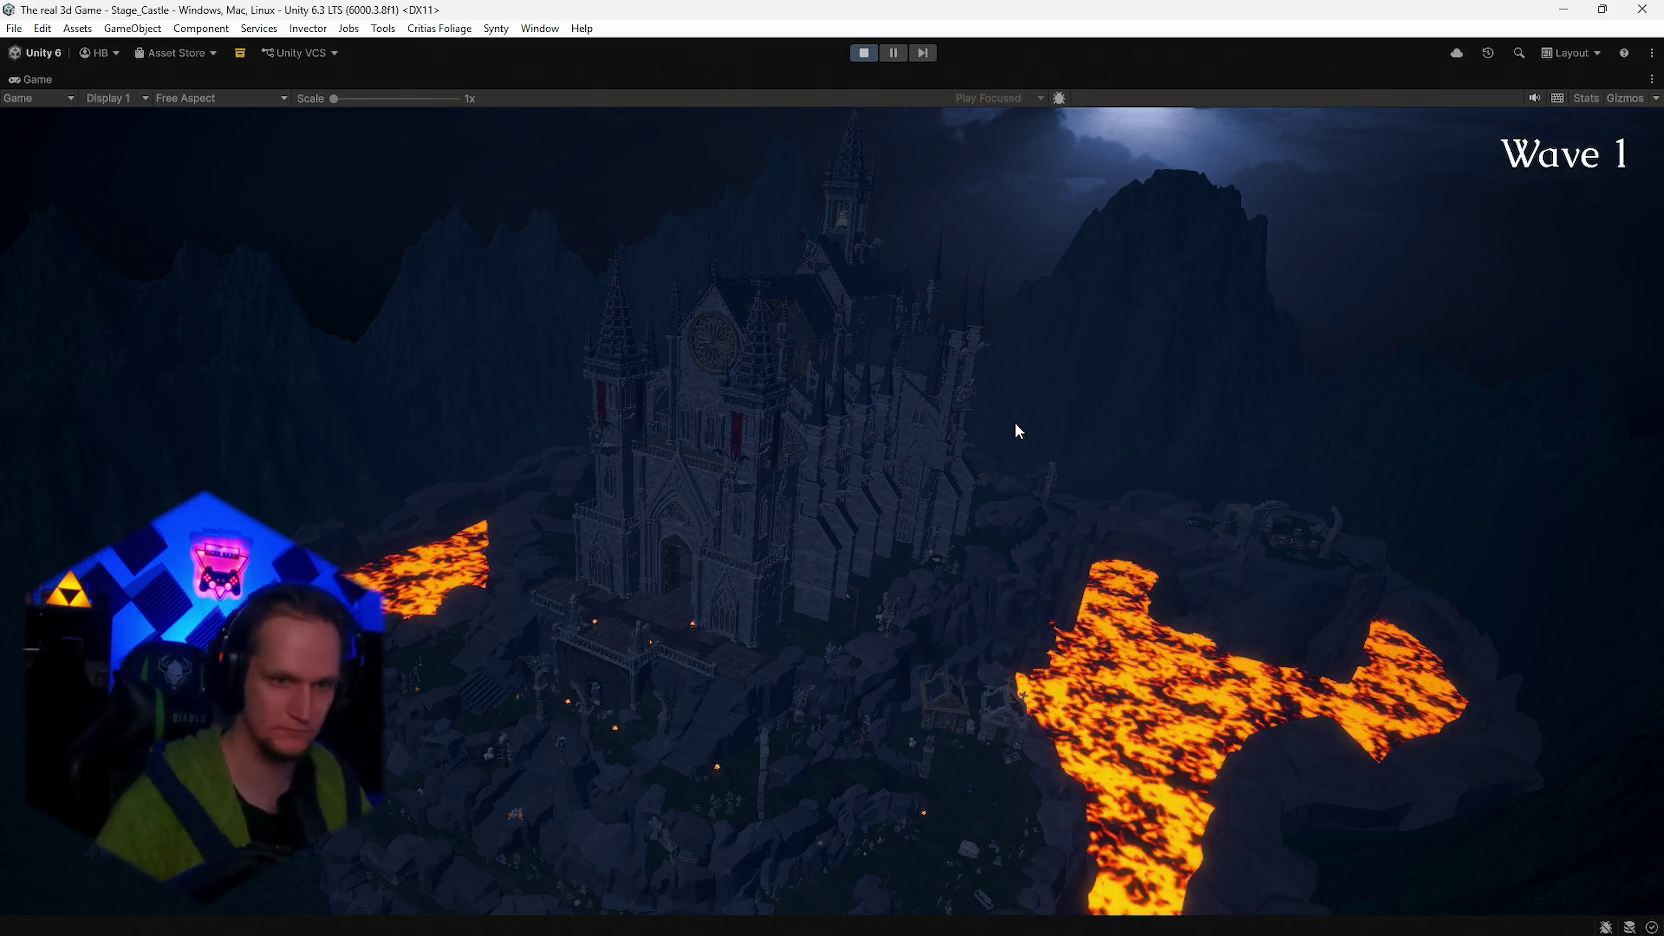
- Set the Game view to 4K UHD (3840x2160) and confirm 'Screenshot saved' in the Console
click(200, 98)
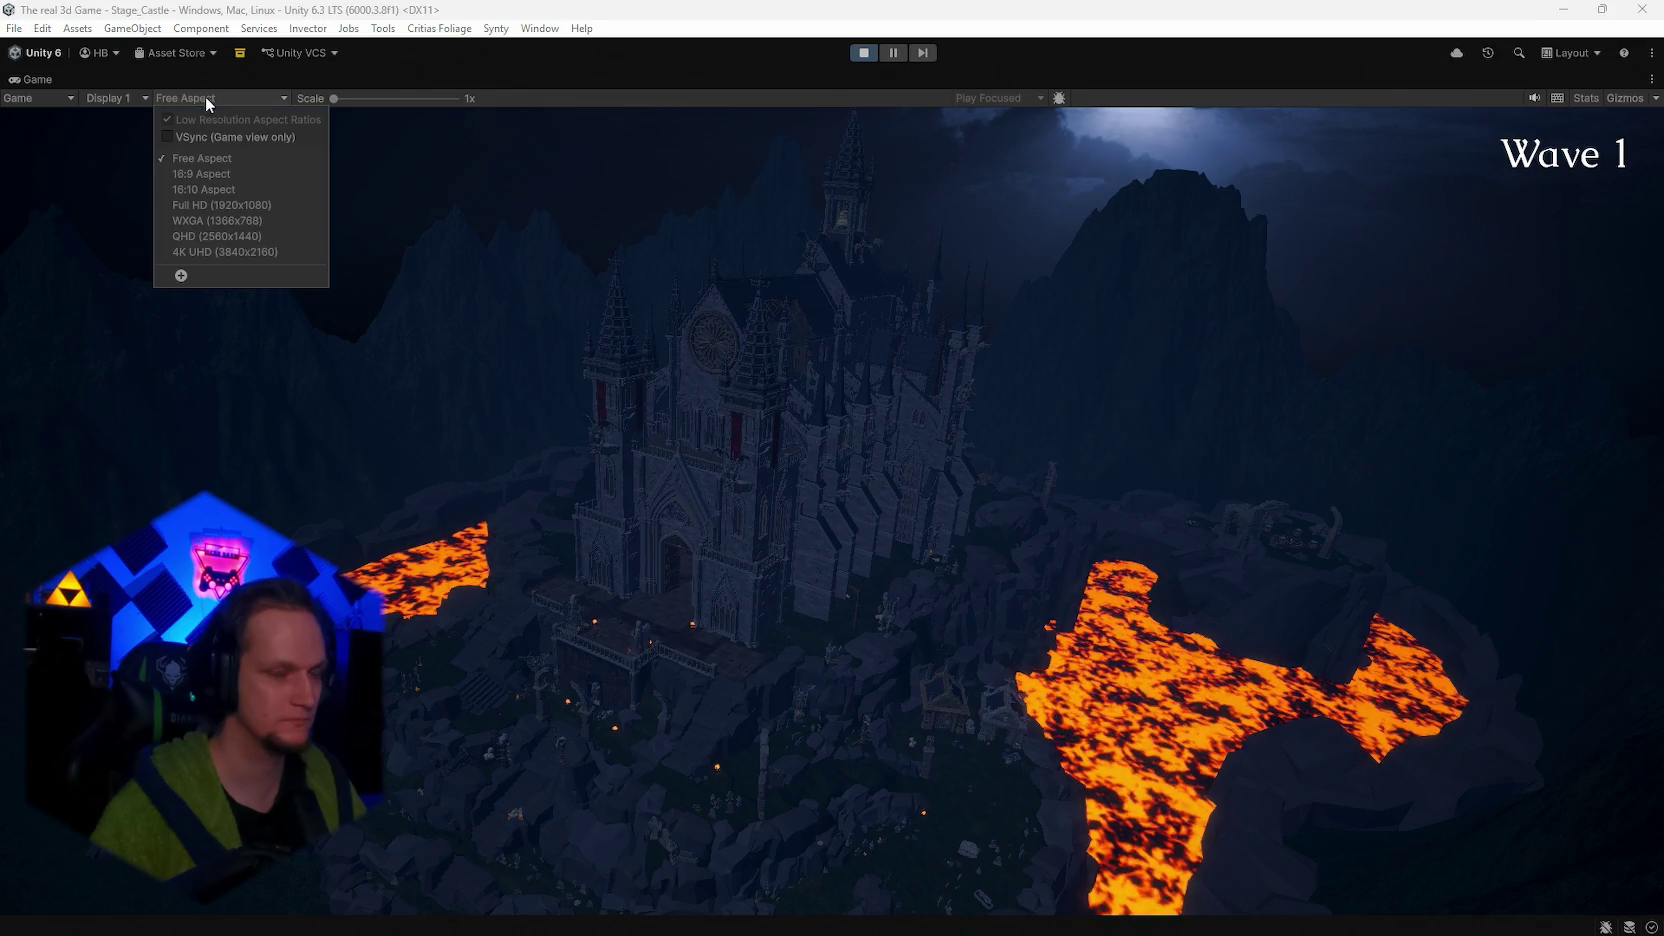
click(210, 247)
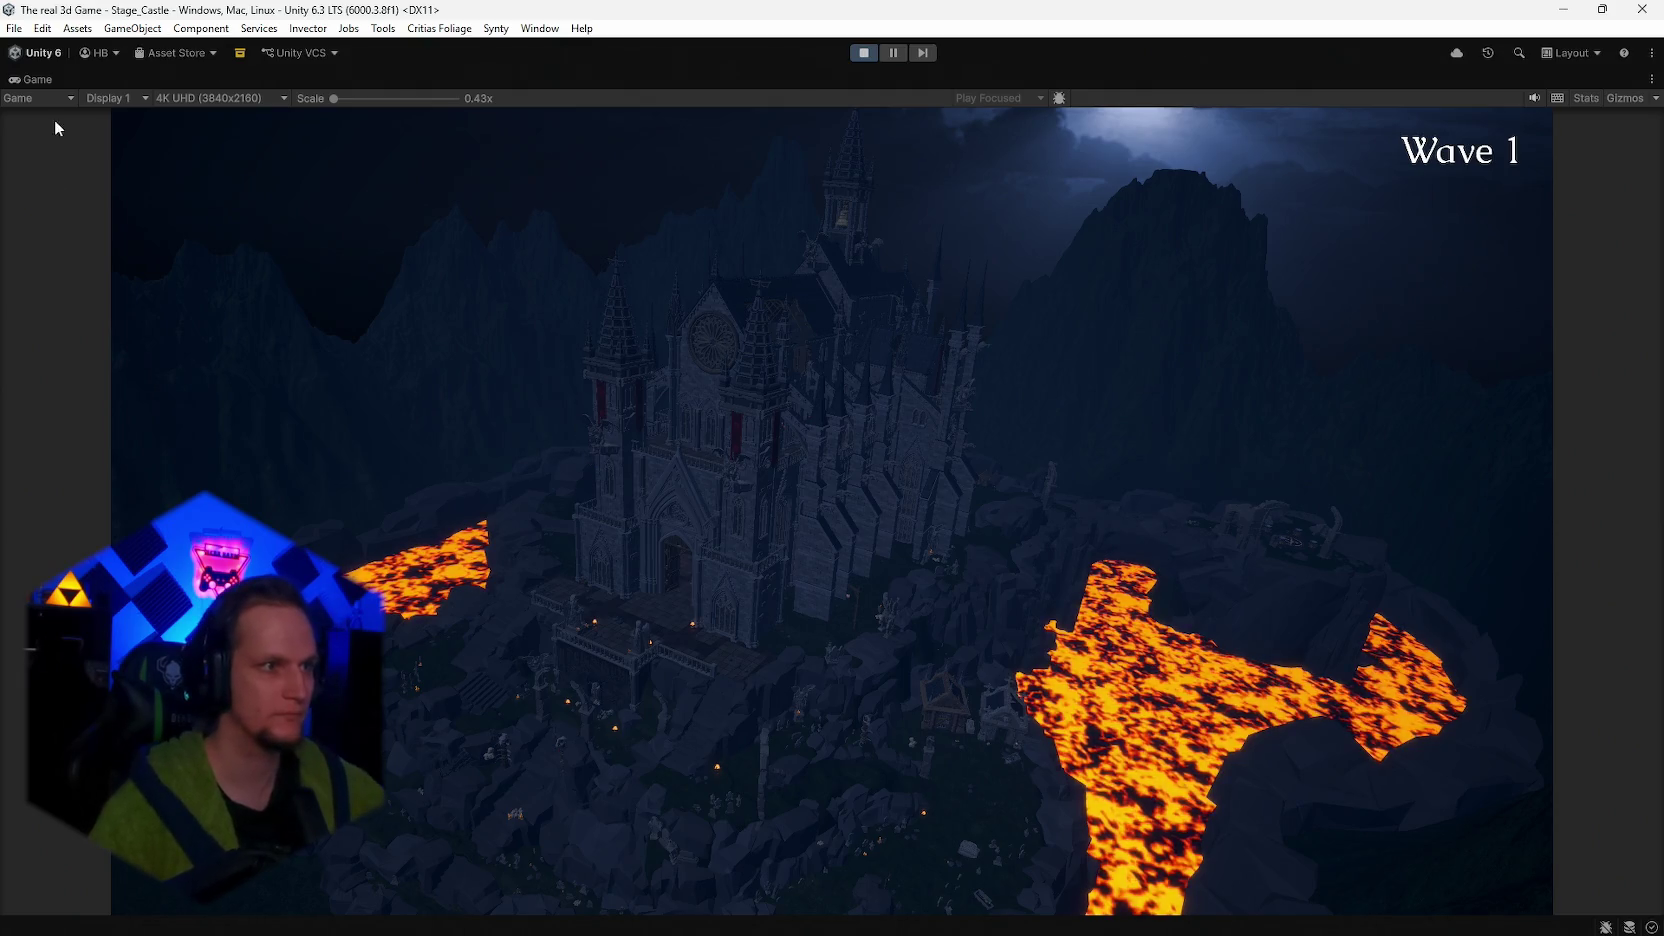
double_click(30, 79)
click(522, 601)
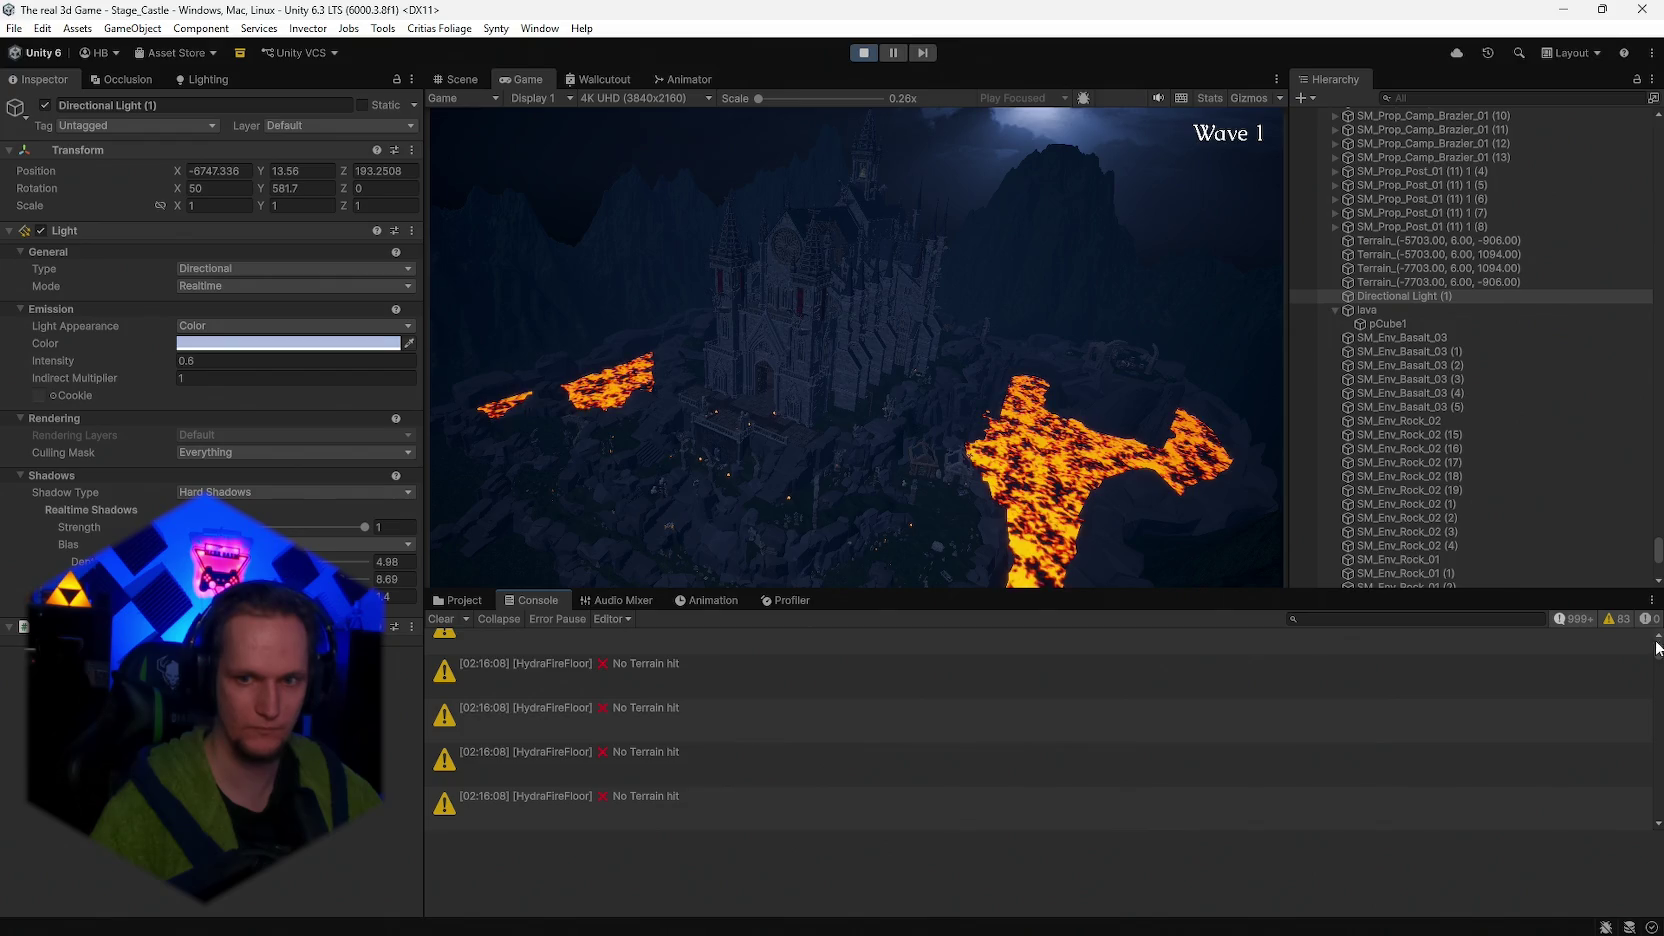
drag(1656, 655, 1640, 798)
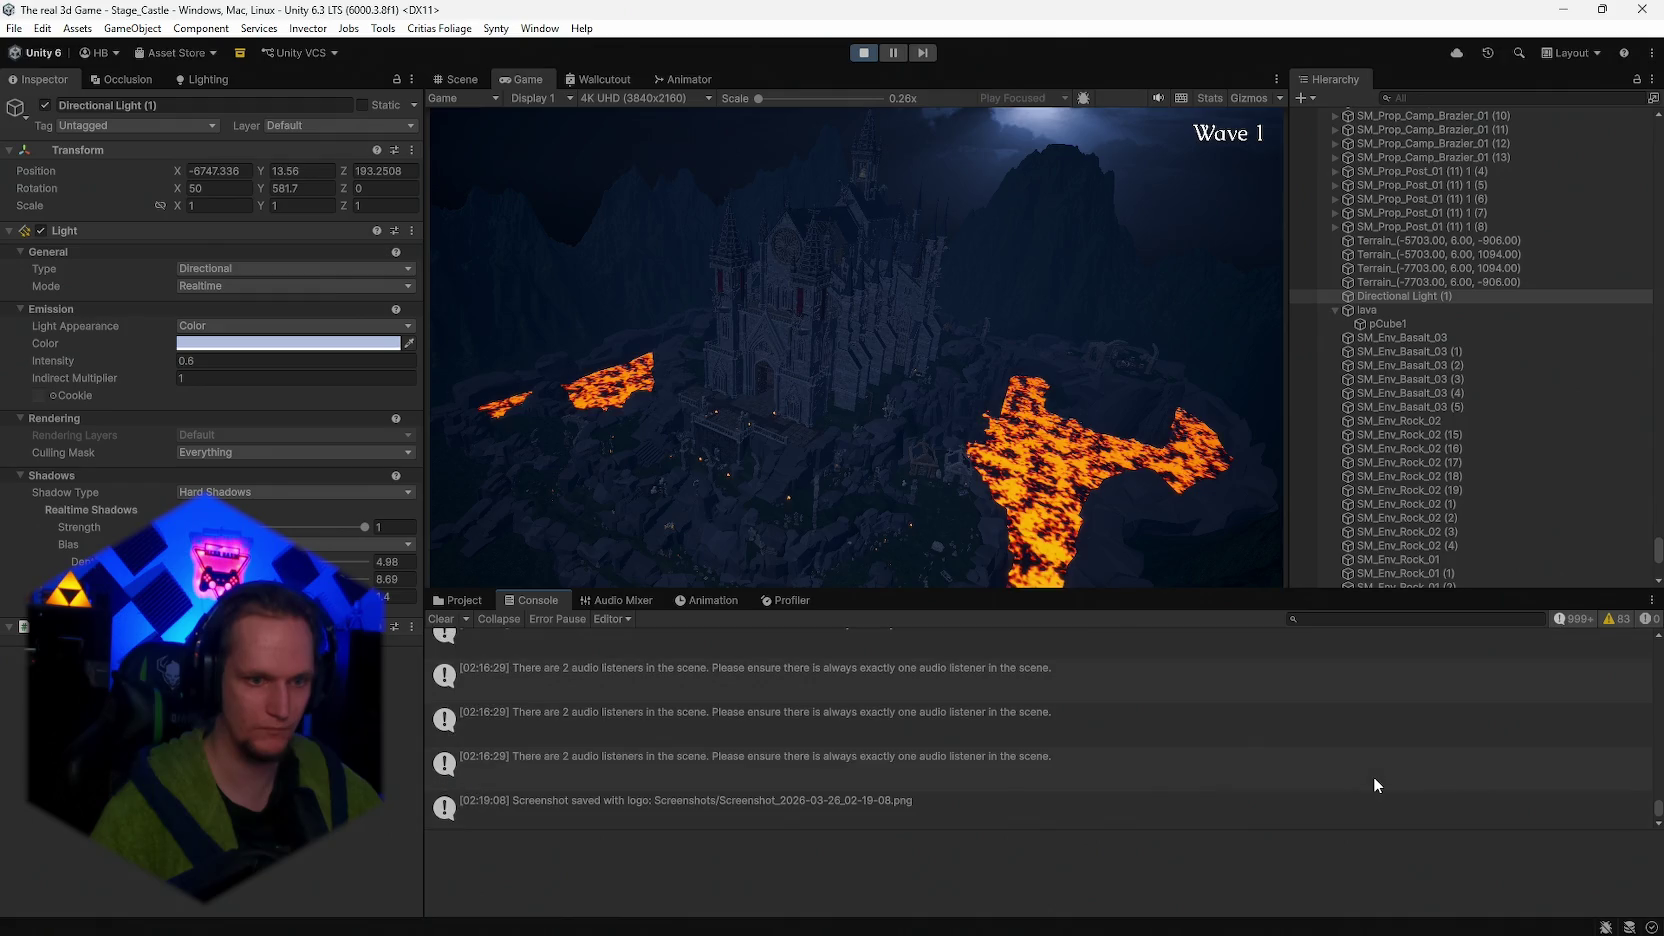
click(1010, 806)
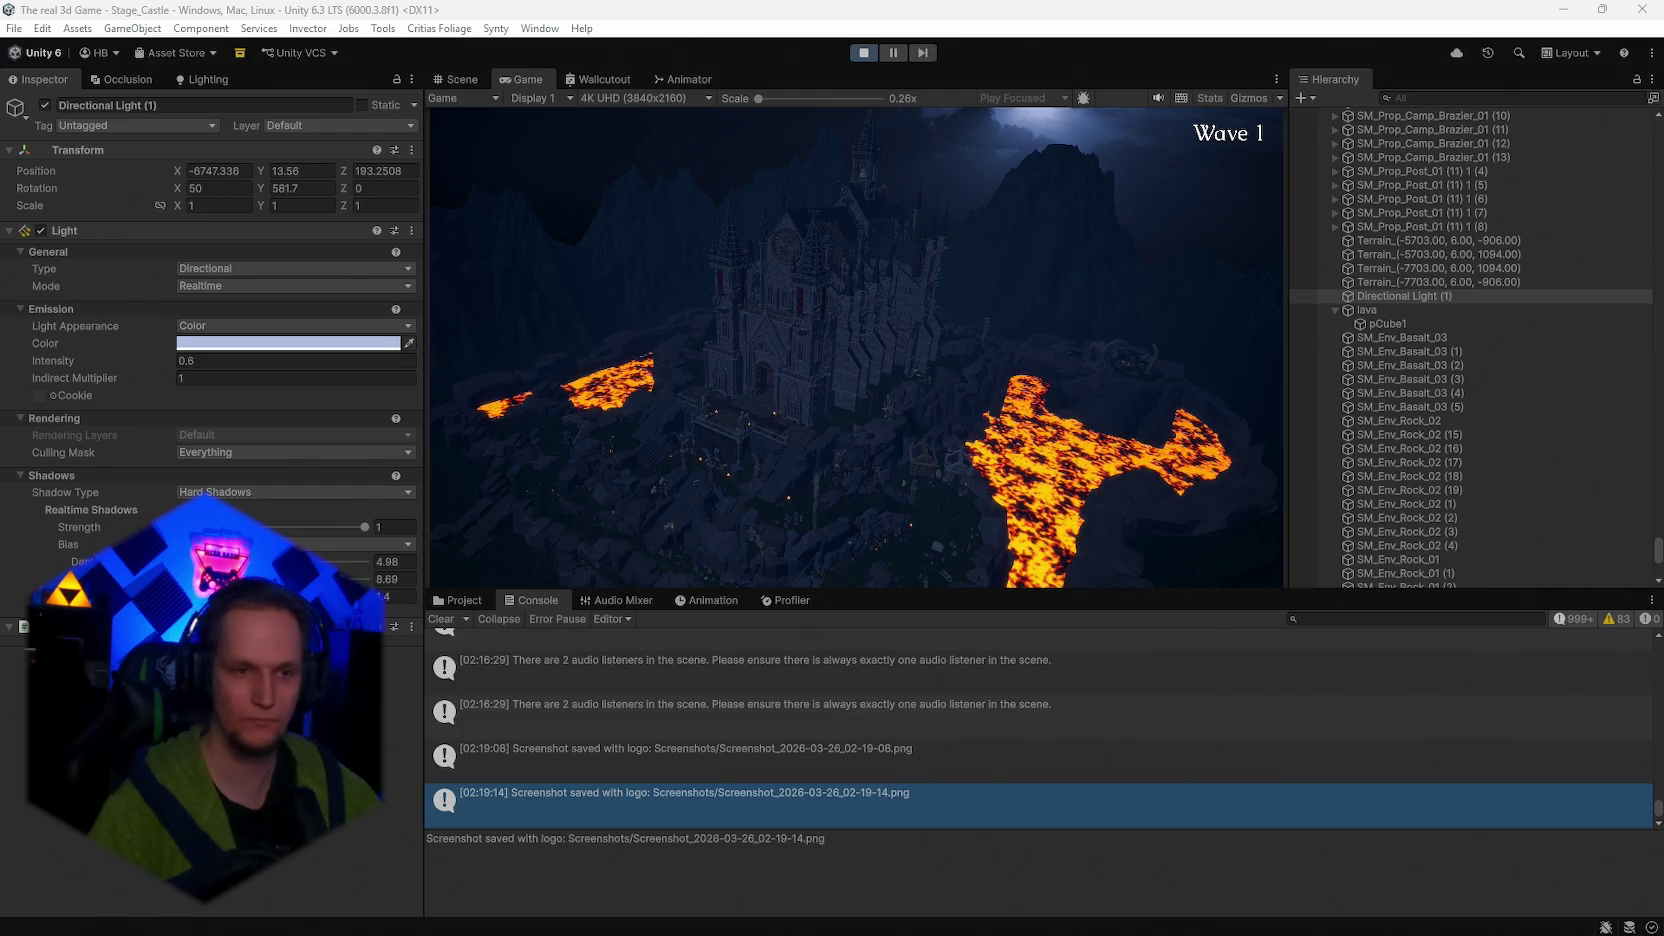
- Exit Play mode, save the project via File > Save Project, and quit Unity
click(12, 30)
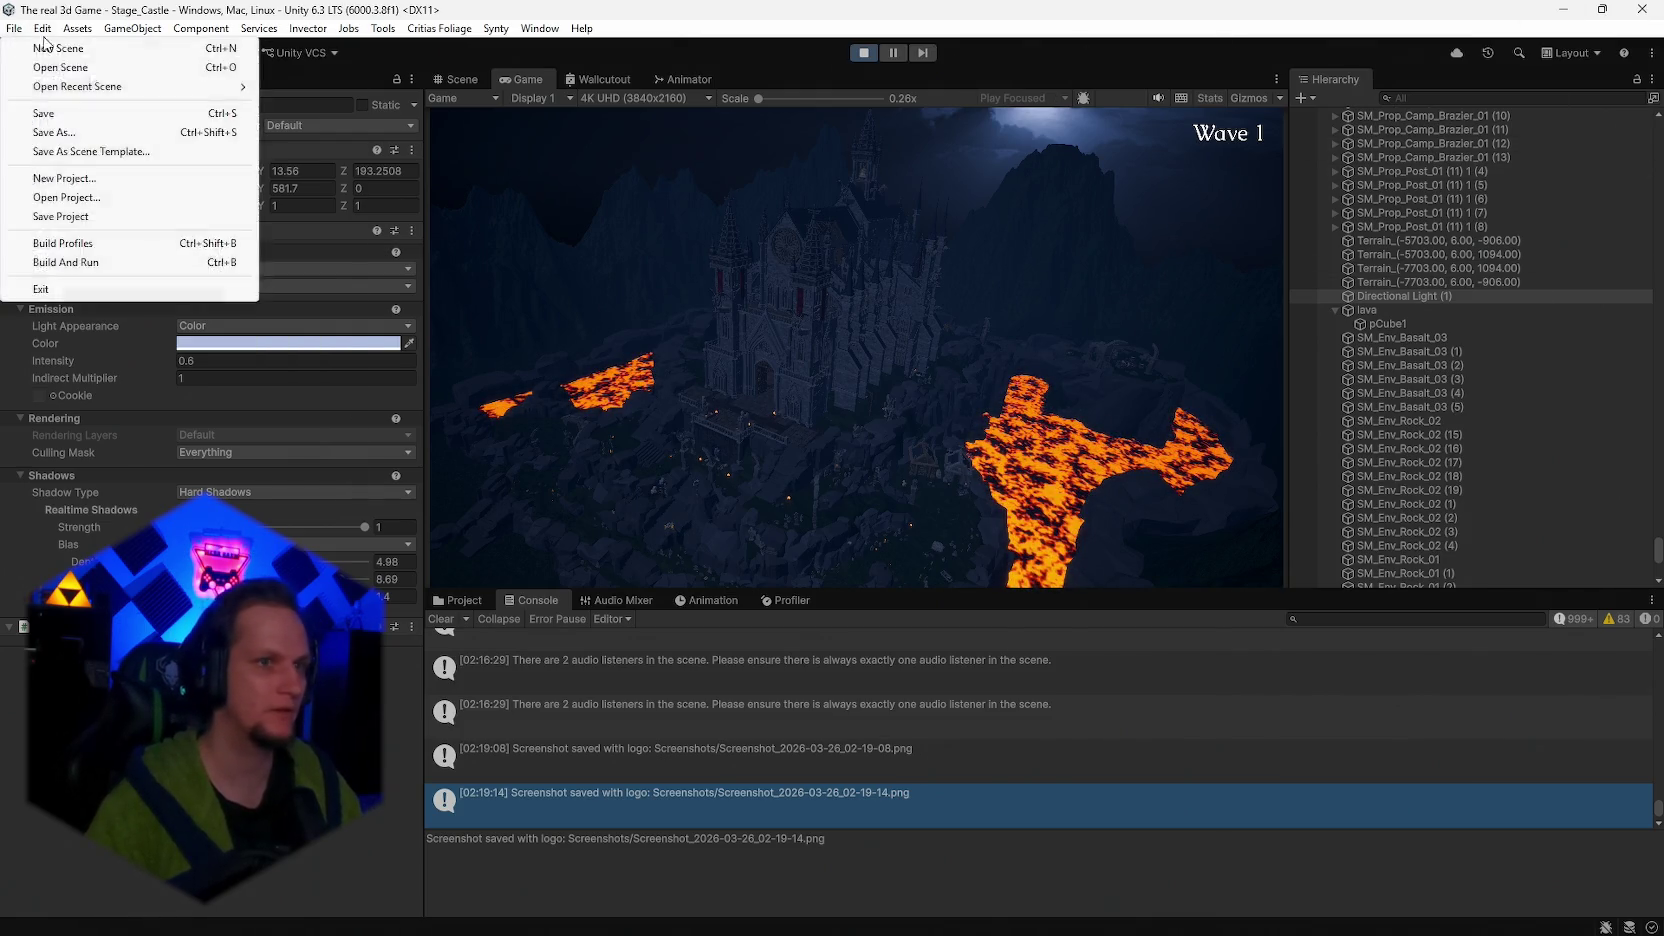
click(859, 53)
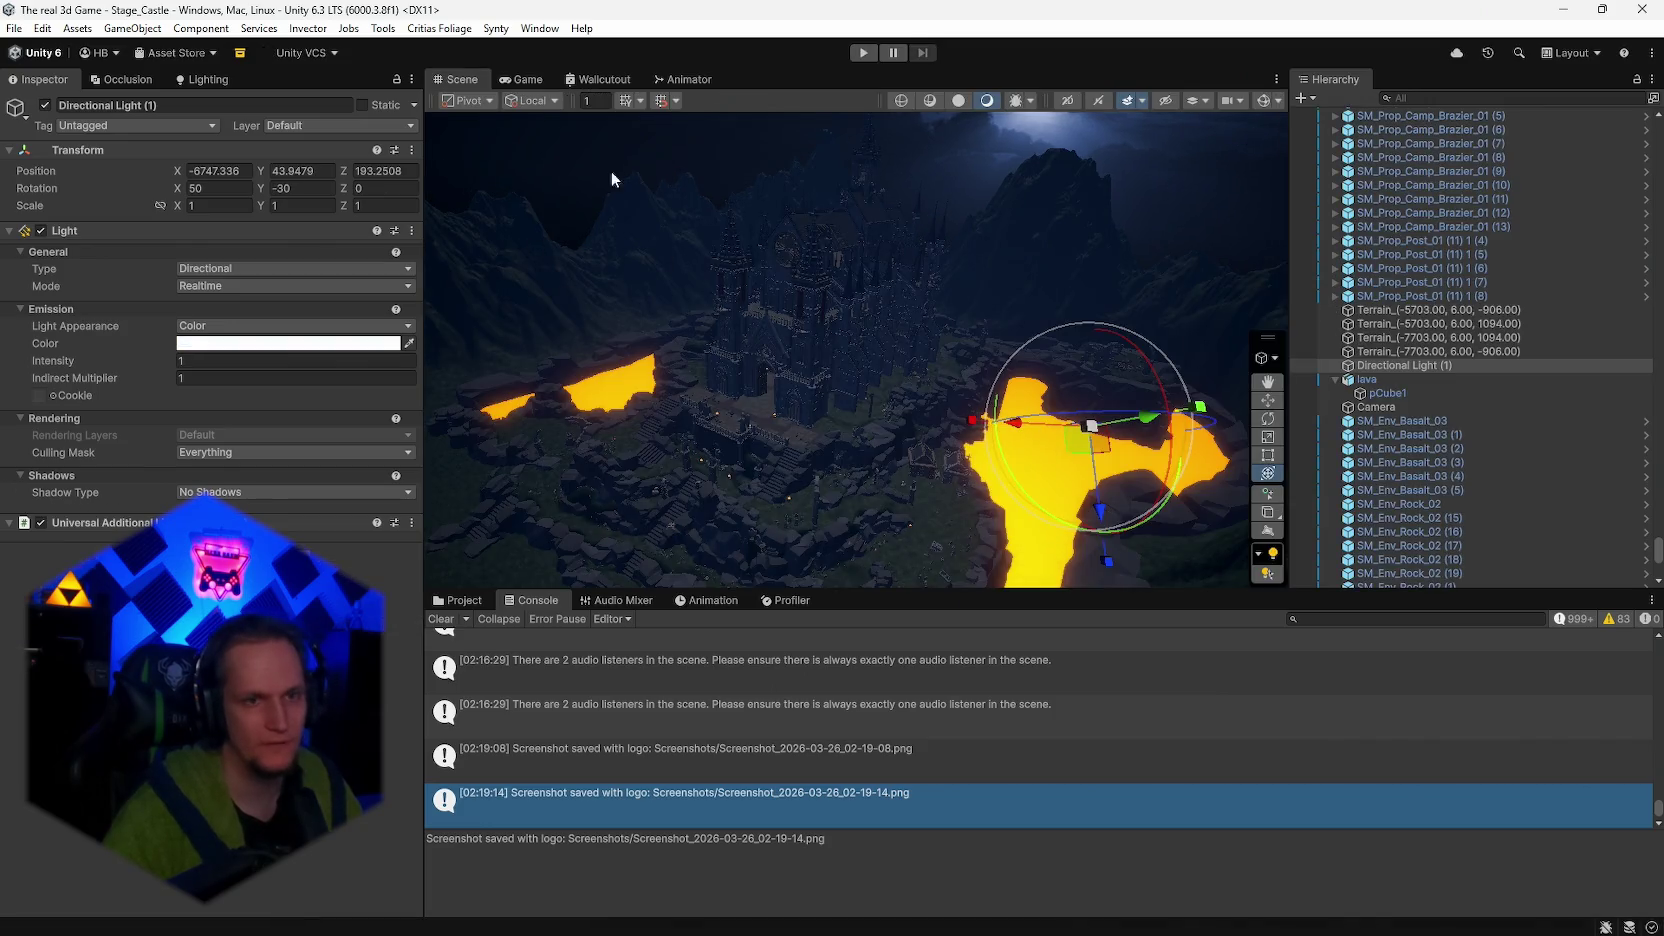
click(16, 28)
click(16, 28)
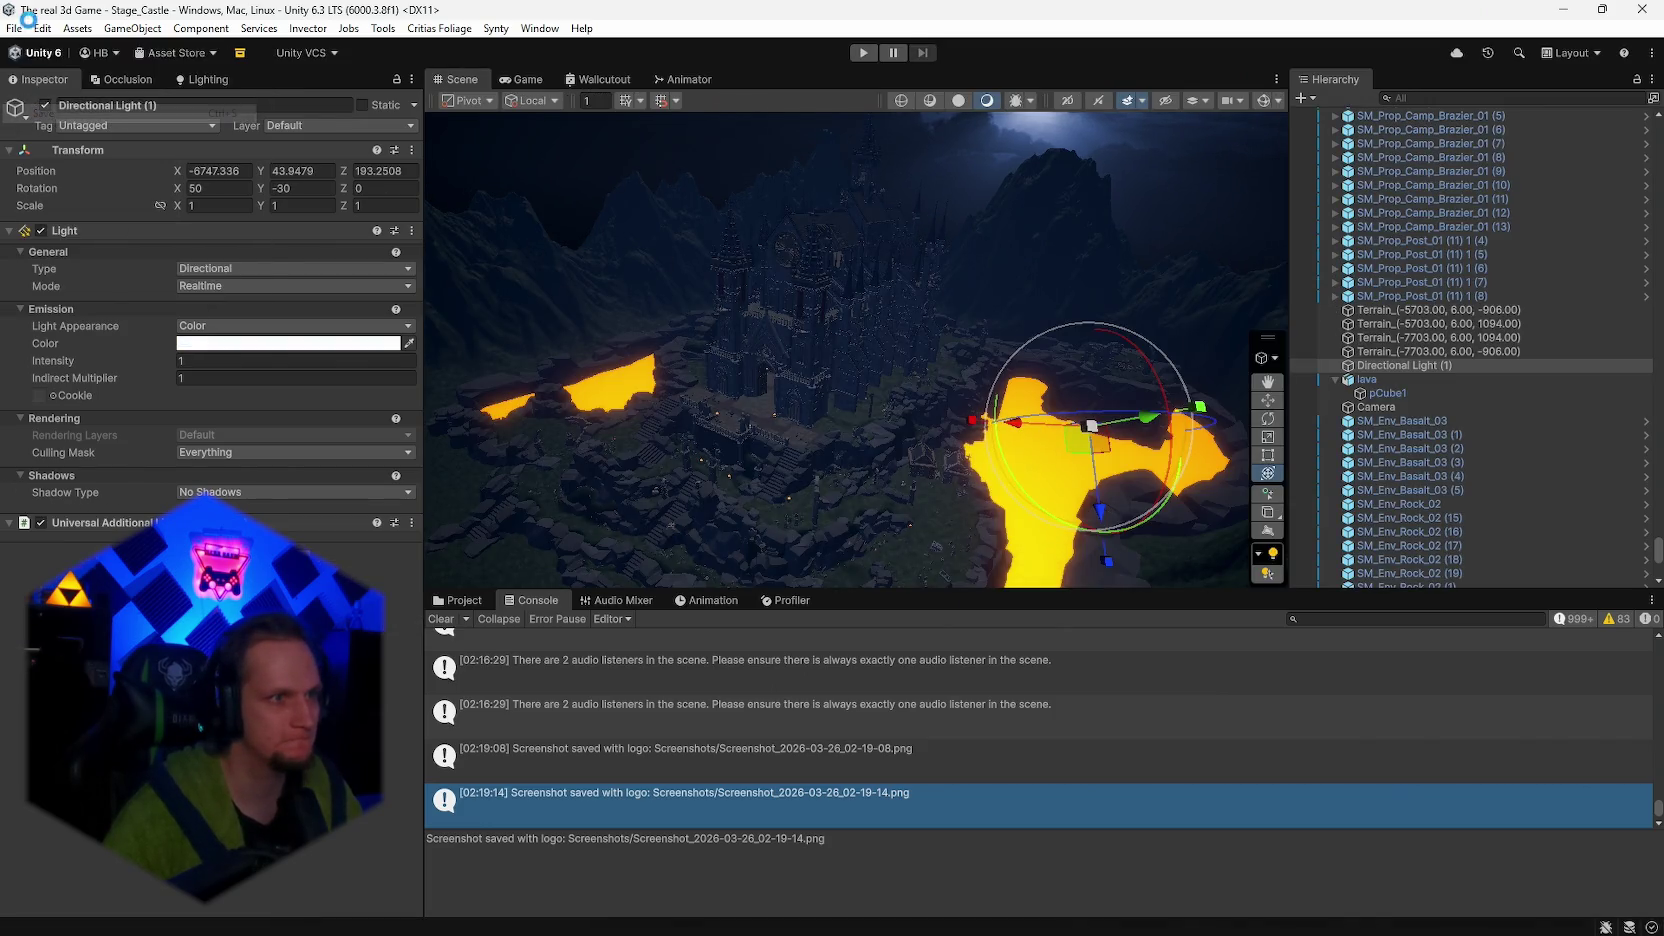
click(16, 28)
click(60, 216)
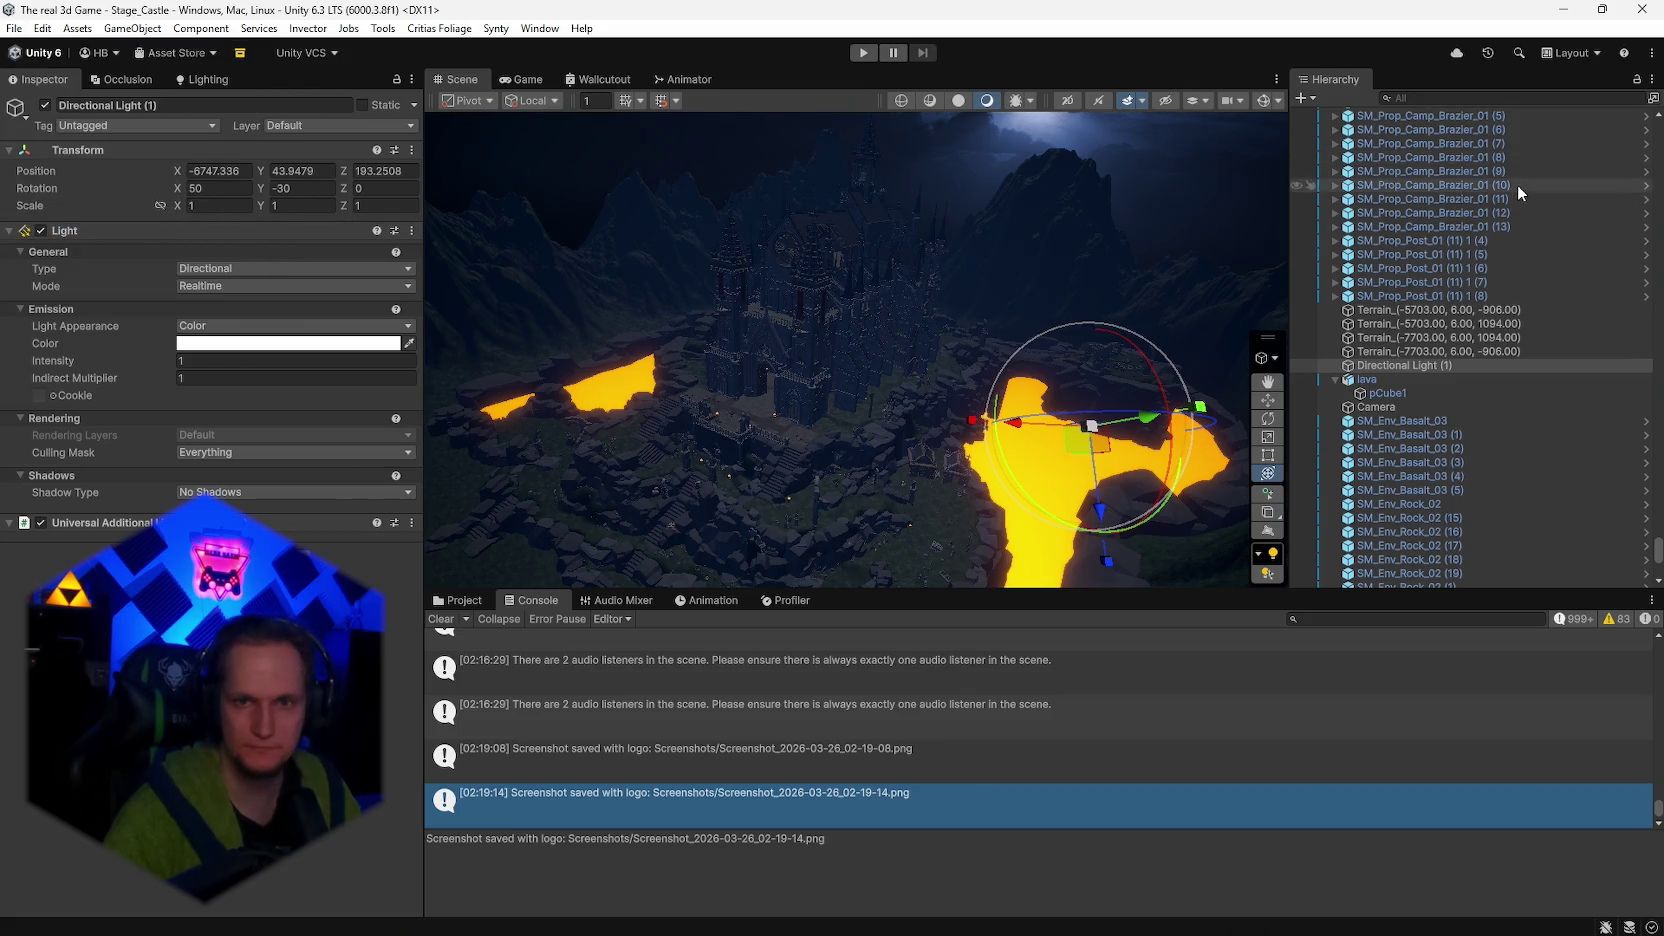
click(1640, 8)
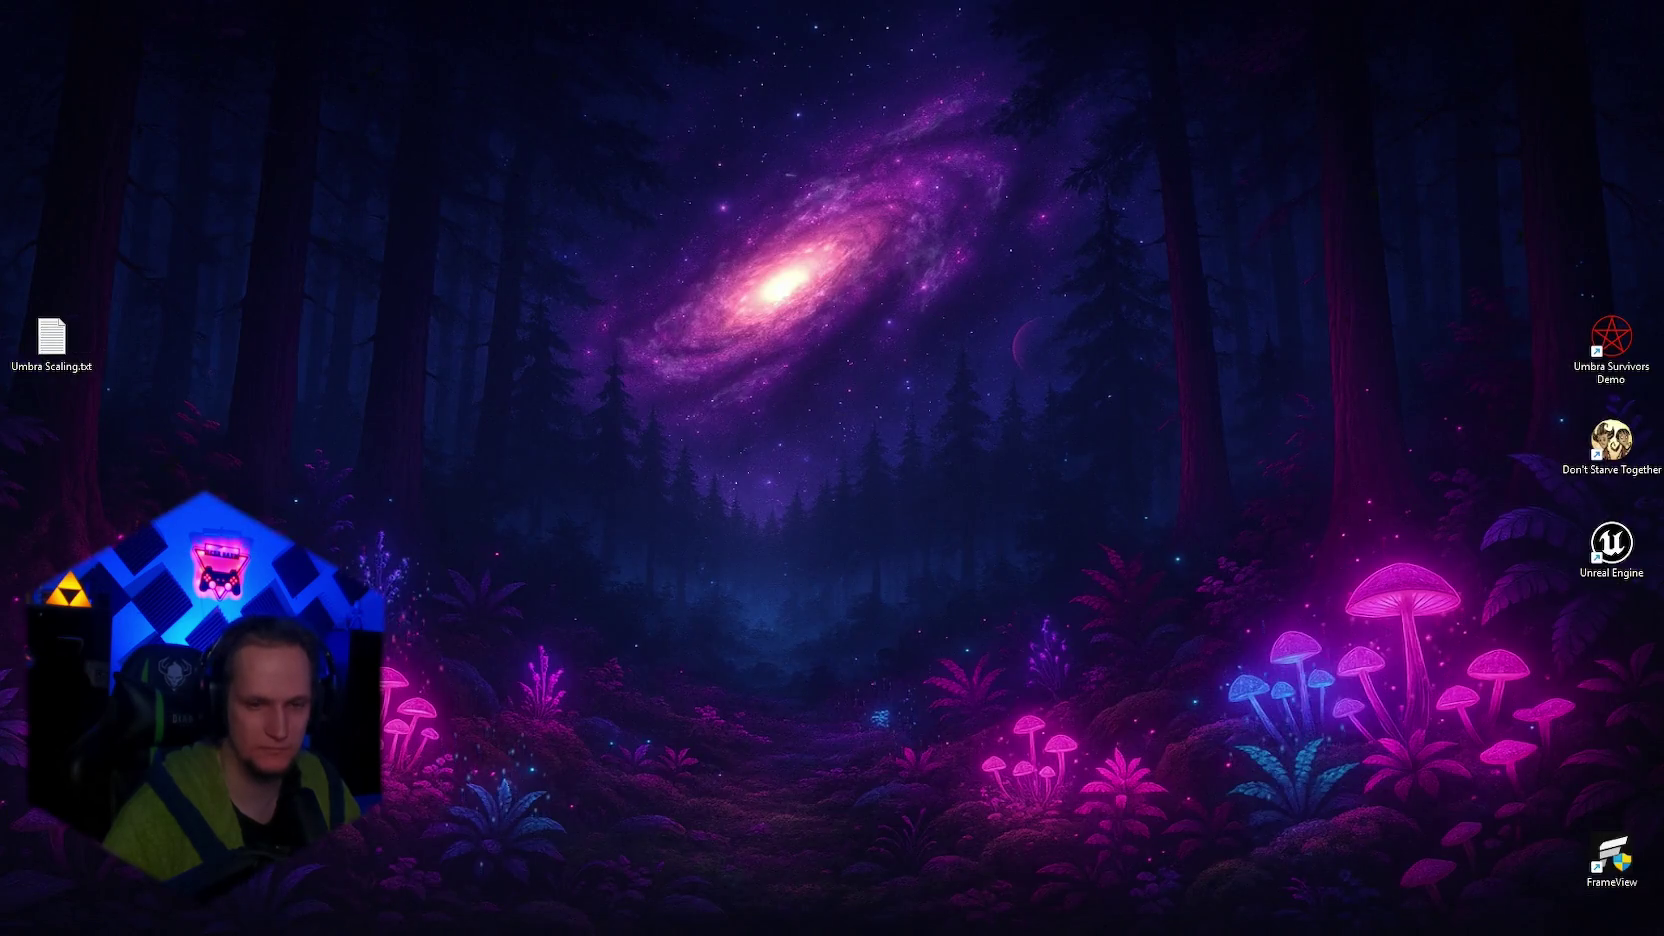
mouse_move(1158, 915)
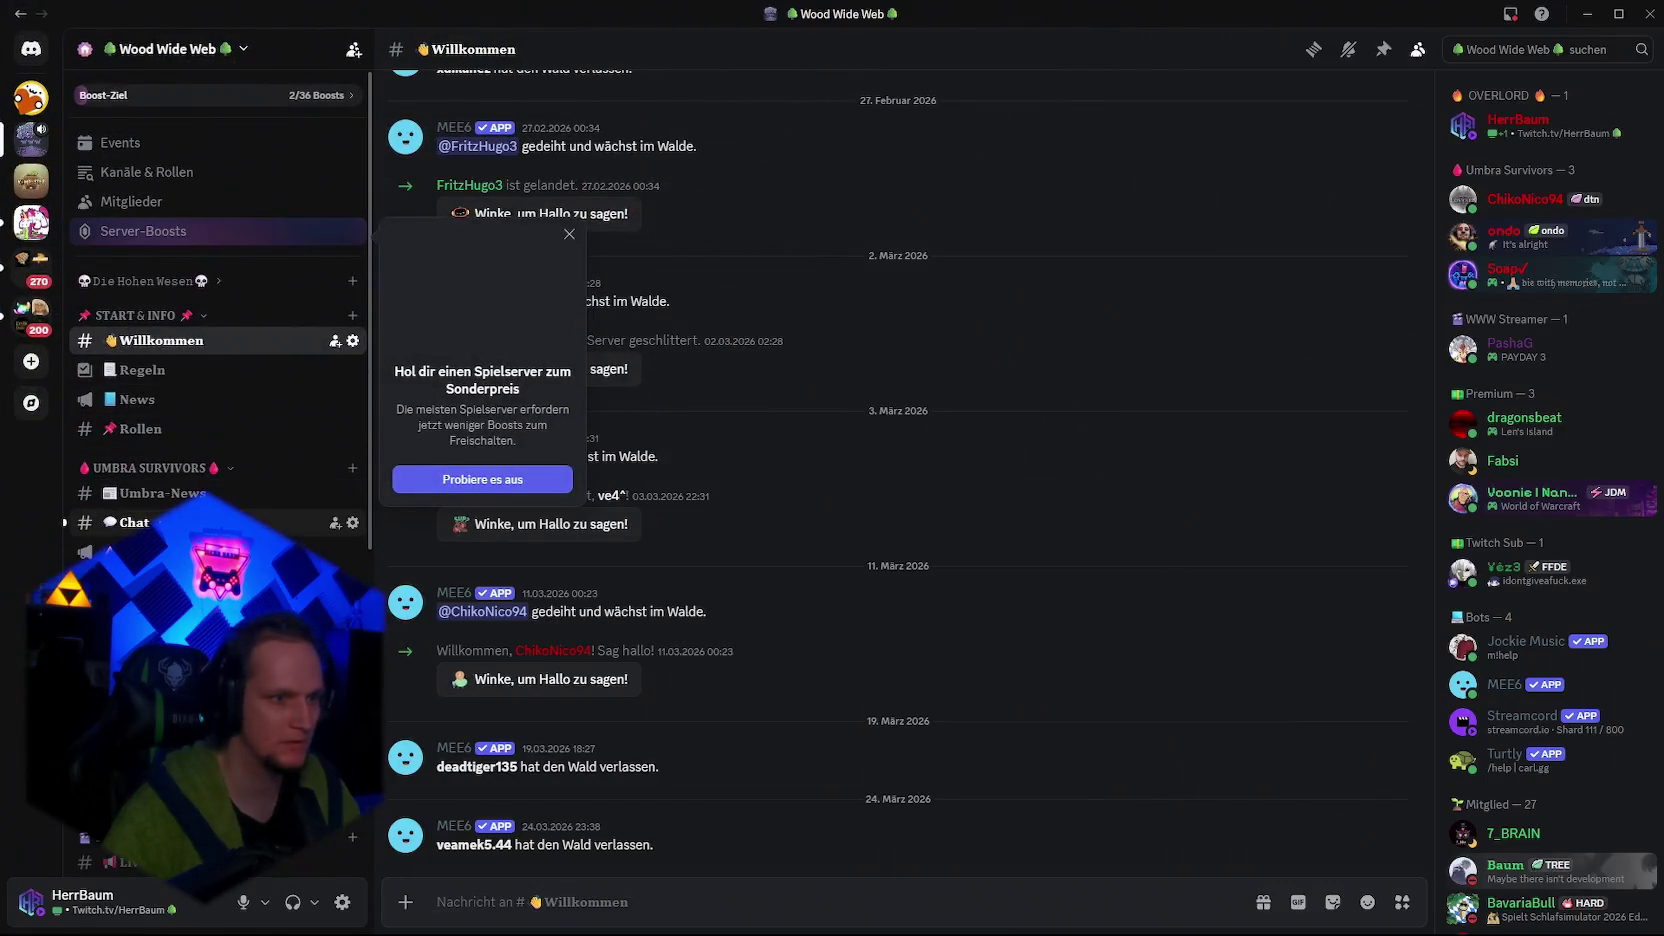
- Switch to the Wood Wide Web Chat channel and view Screenshot_2026-03-26_02-19-14.png
click(133, 522)
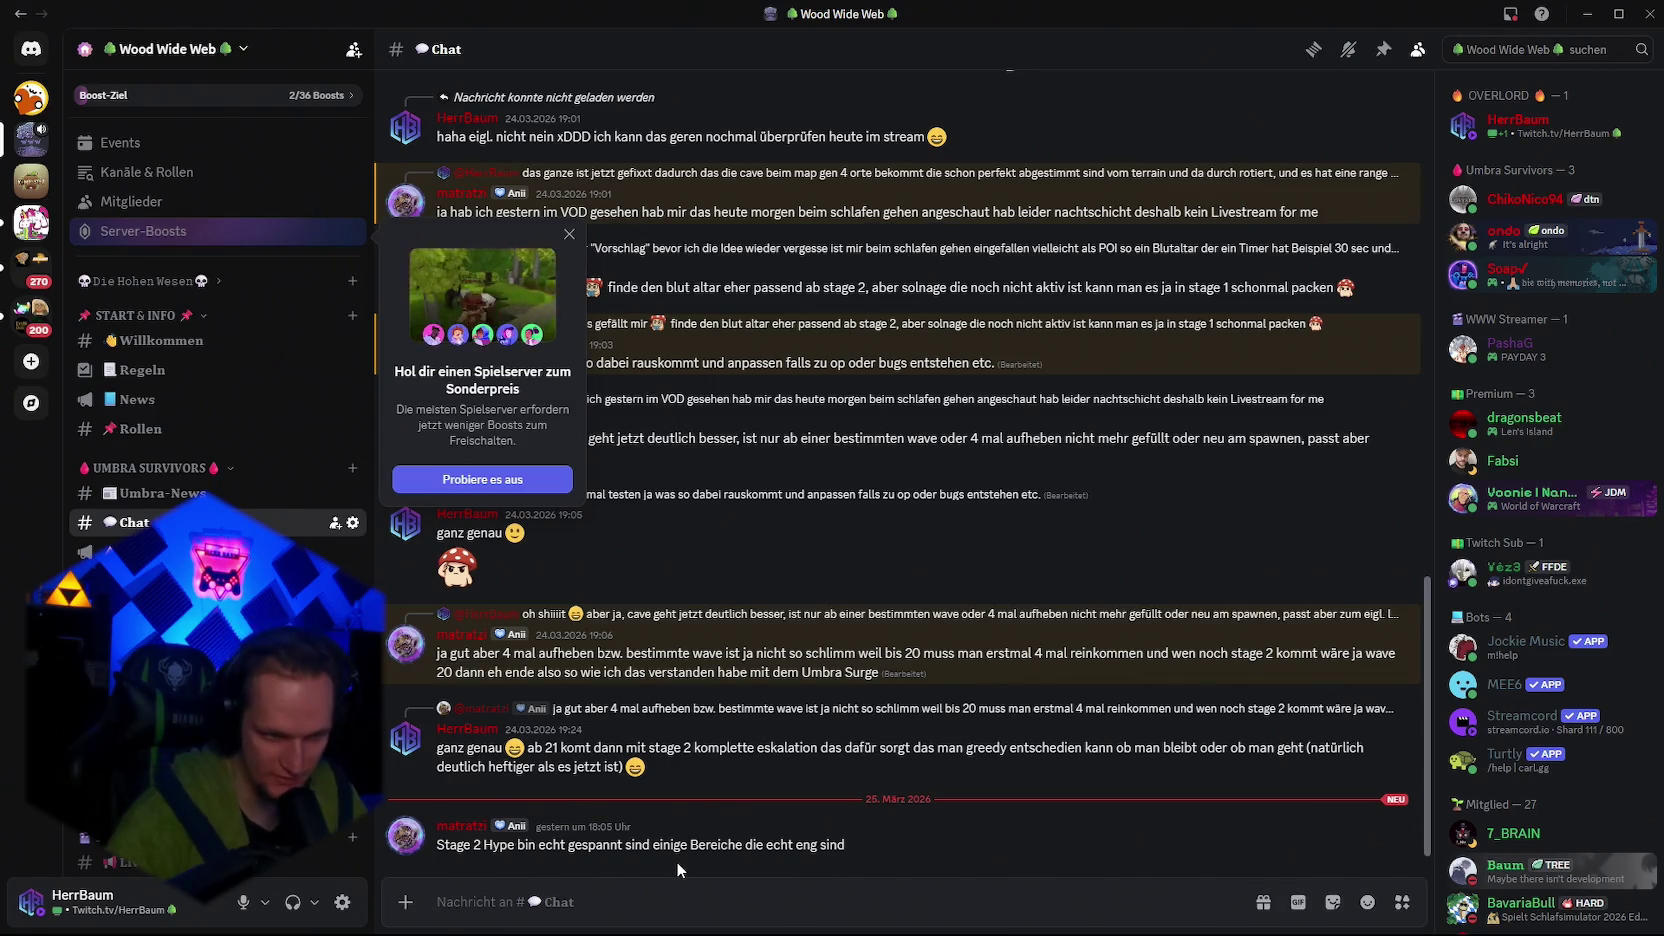
mouse_move(779, 906)
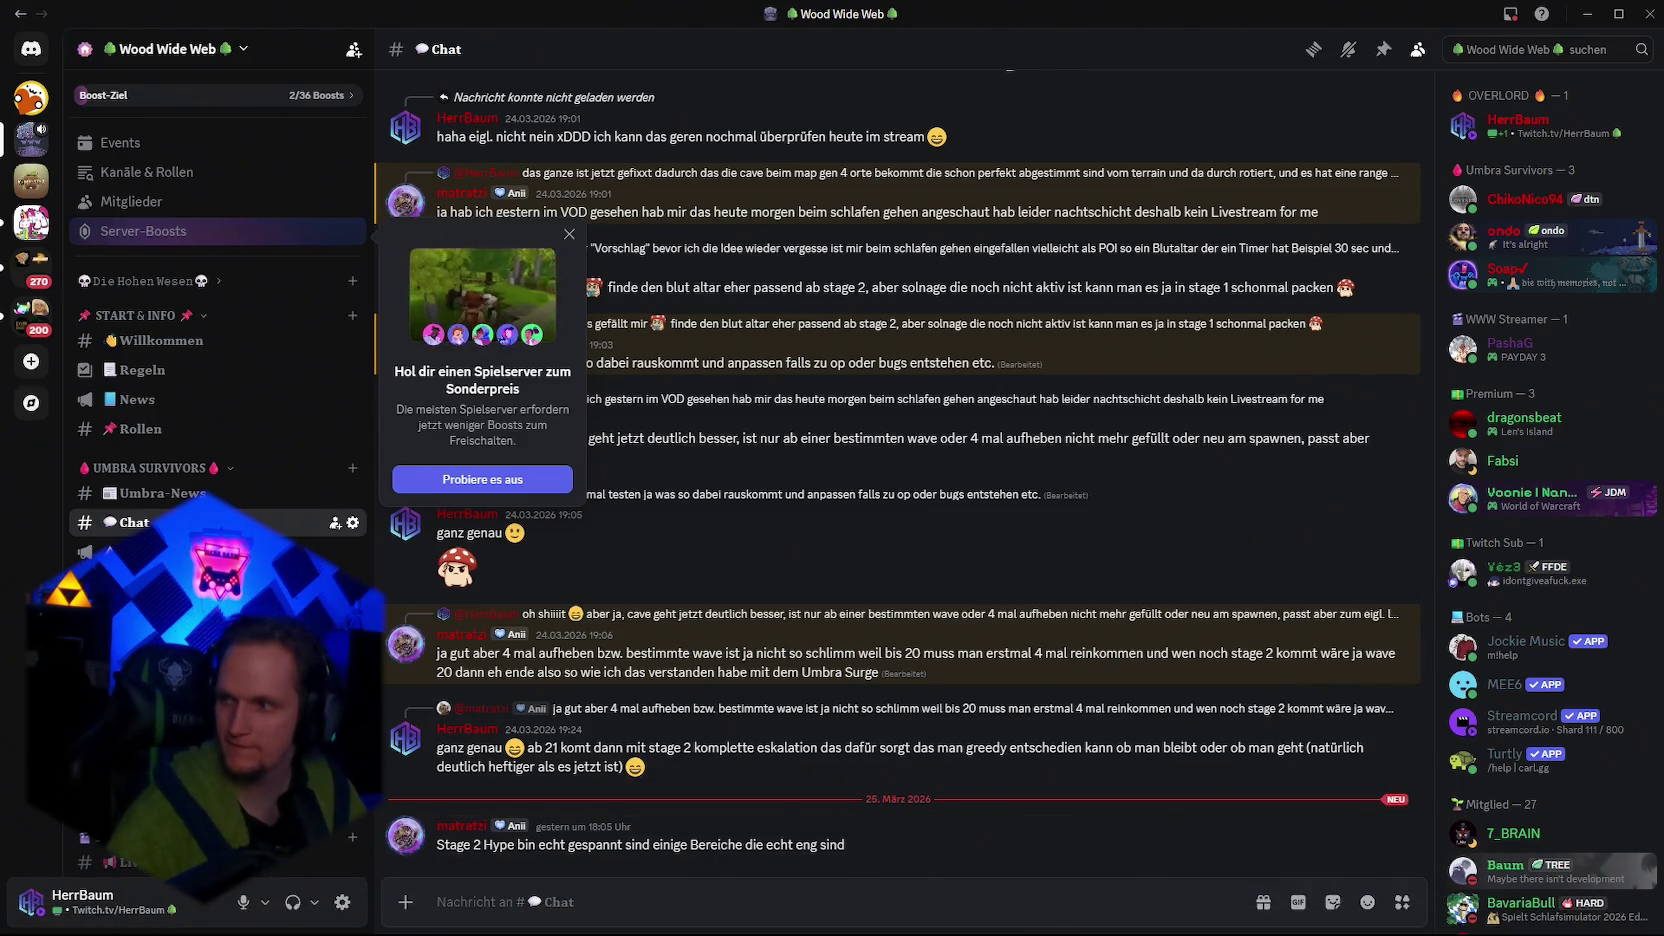
mouse_move(1000, 930)
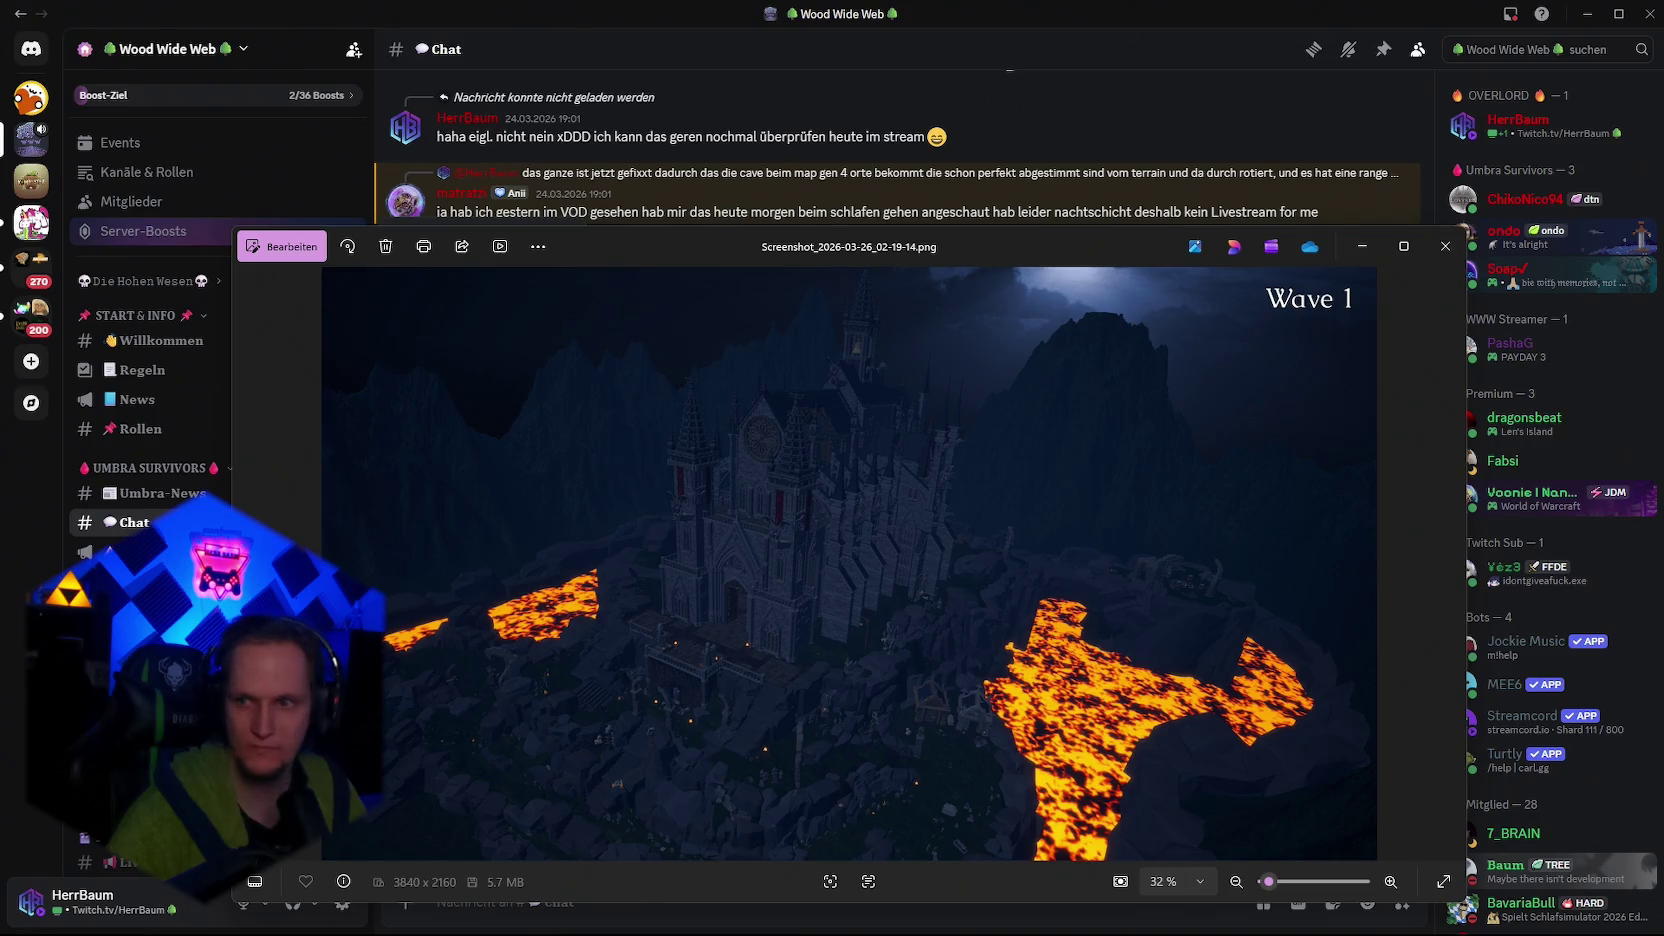
- Attach the castle screenshot to a reply to the latest Stage 2 message
key(alt+Tab)
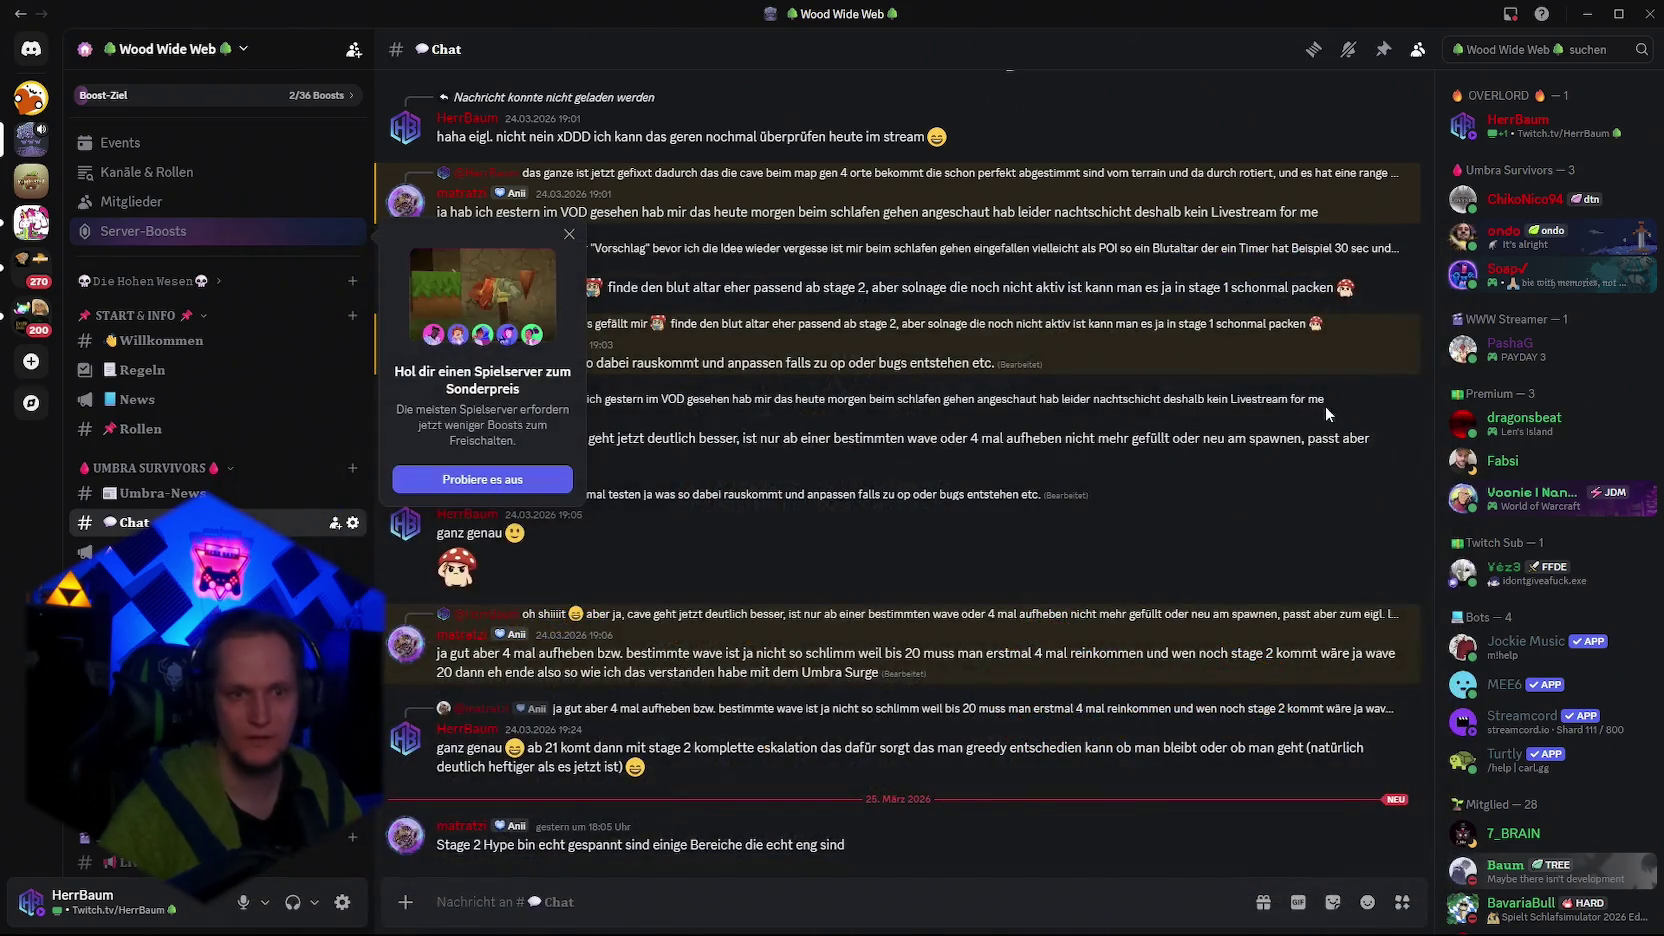
drag(1205, 882, 777, 860)
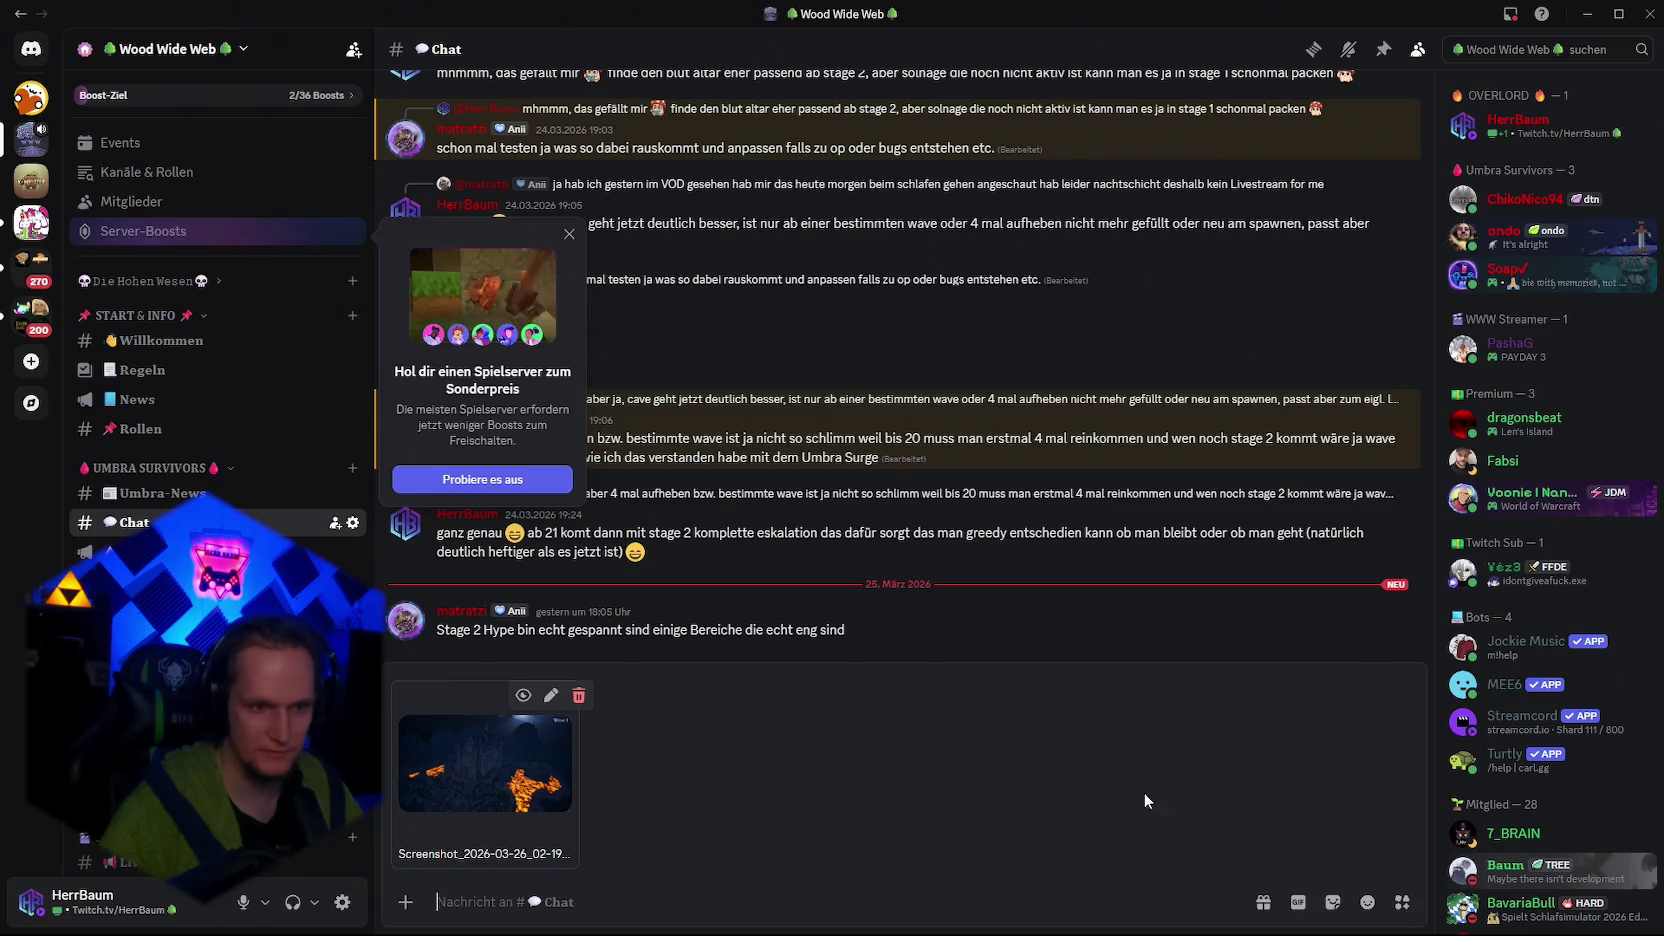
click(1346, 602)
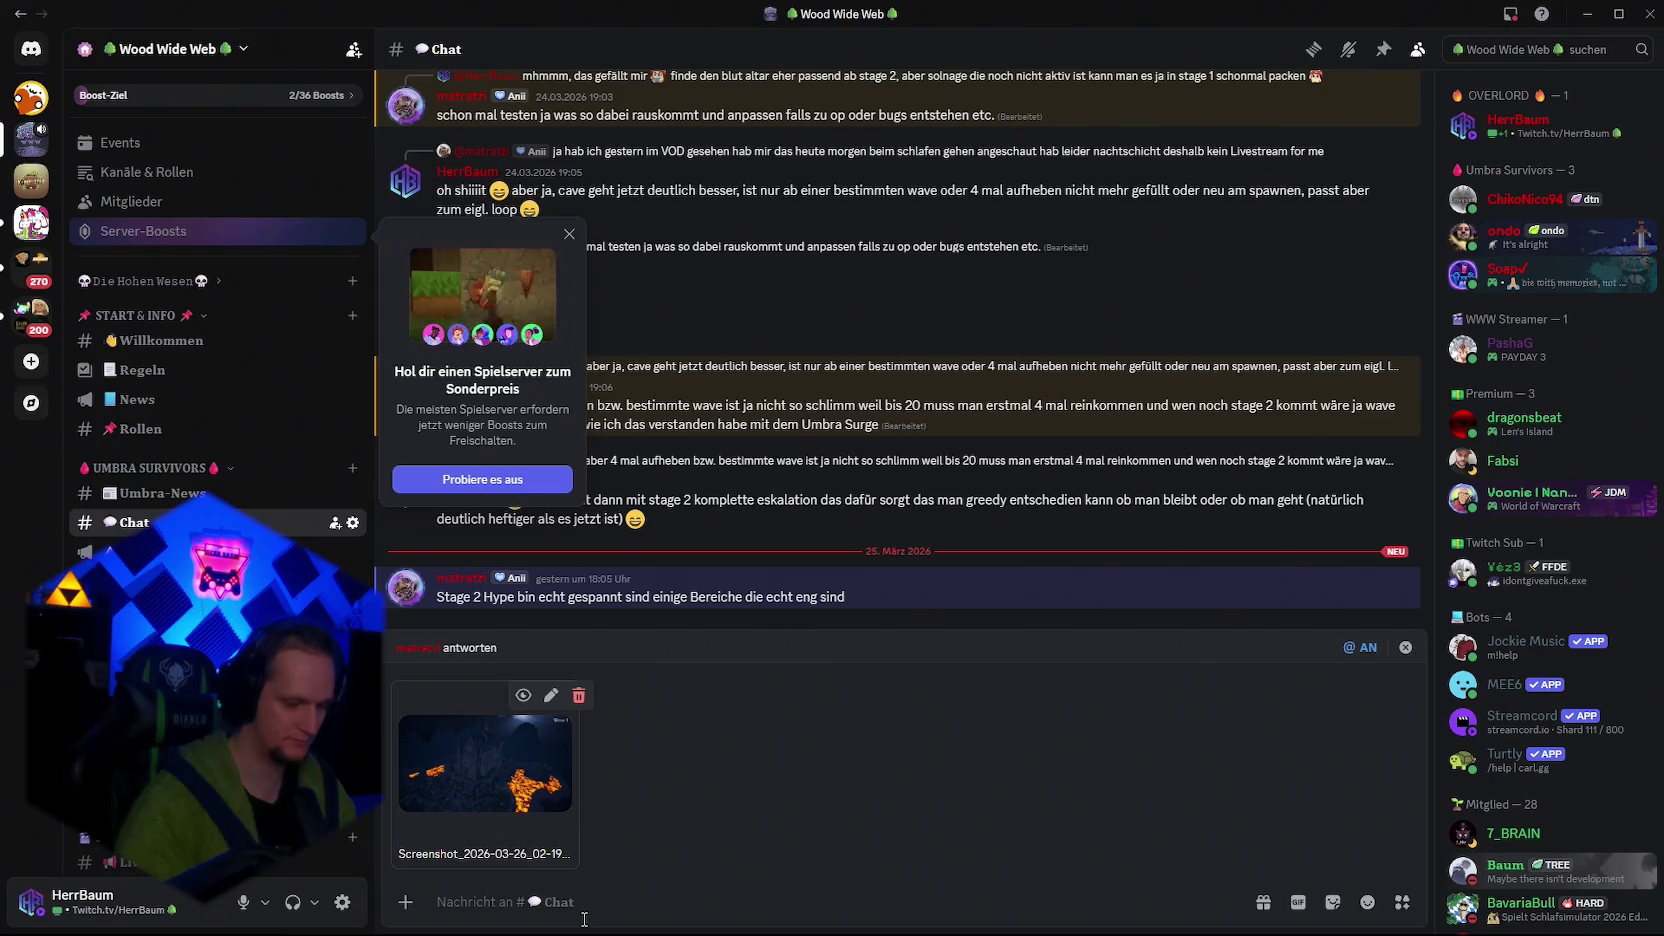
- Type the caption 'der ganze sichtbare berreich ist frei nutzbar, Stage 2 nimmt'
text(derf)
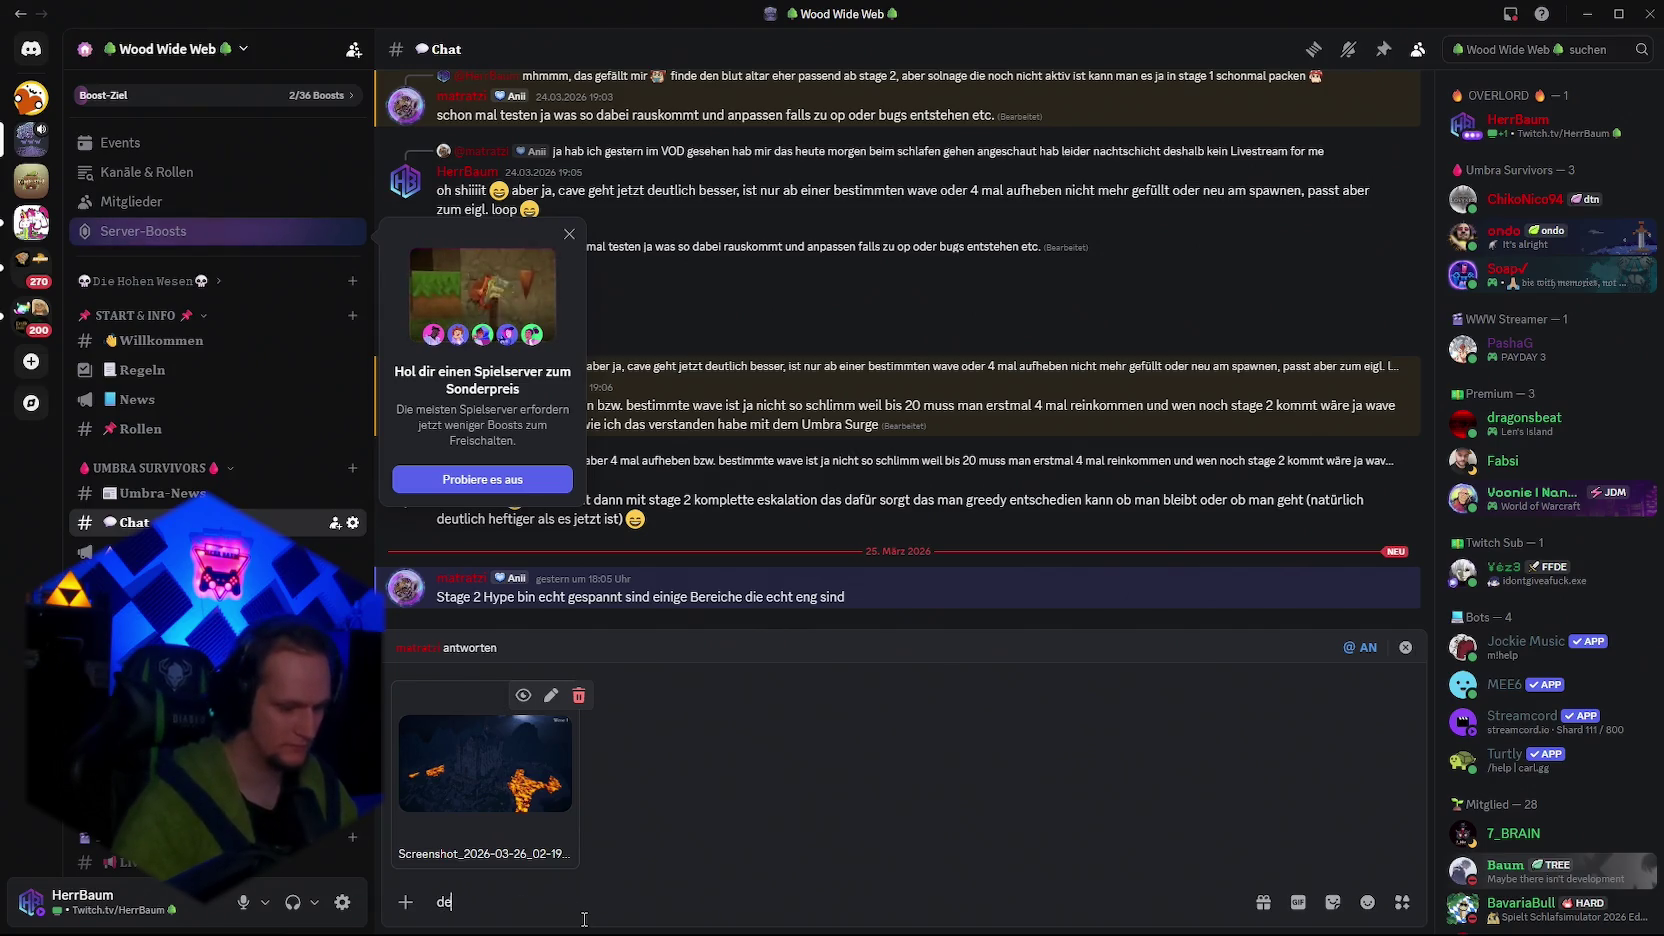
key(BackSpace)
text(ganze)
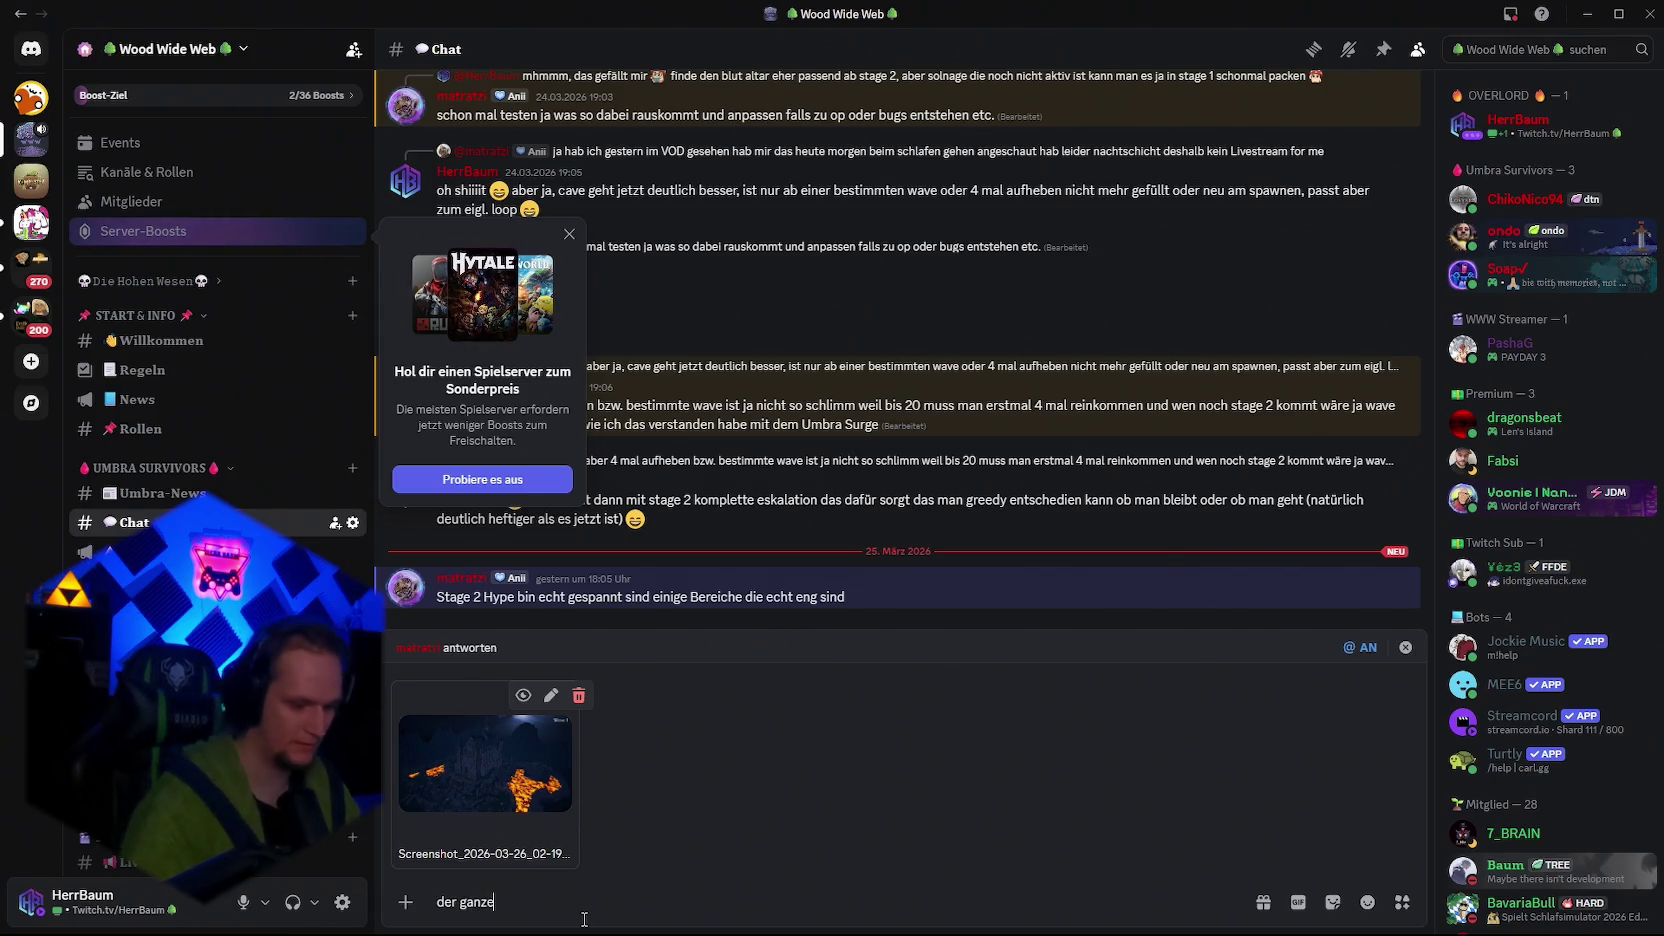
text( sichtbare berr)
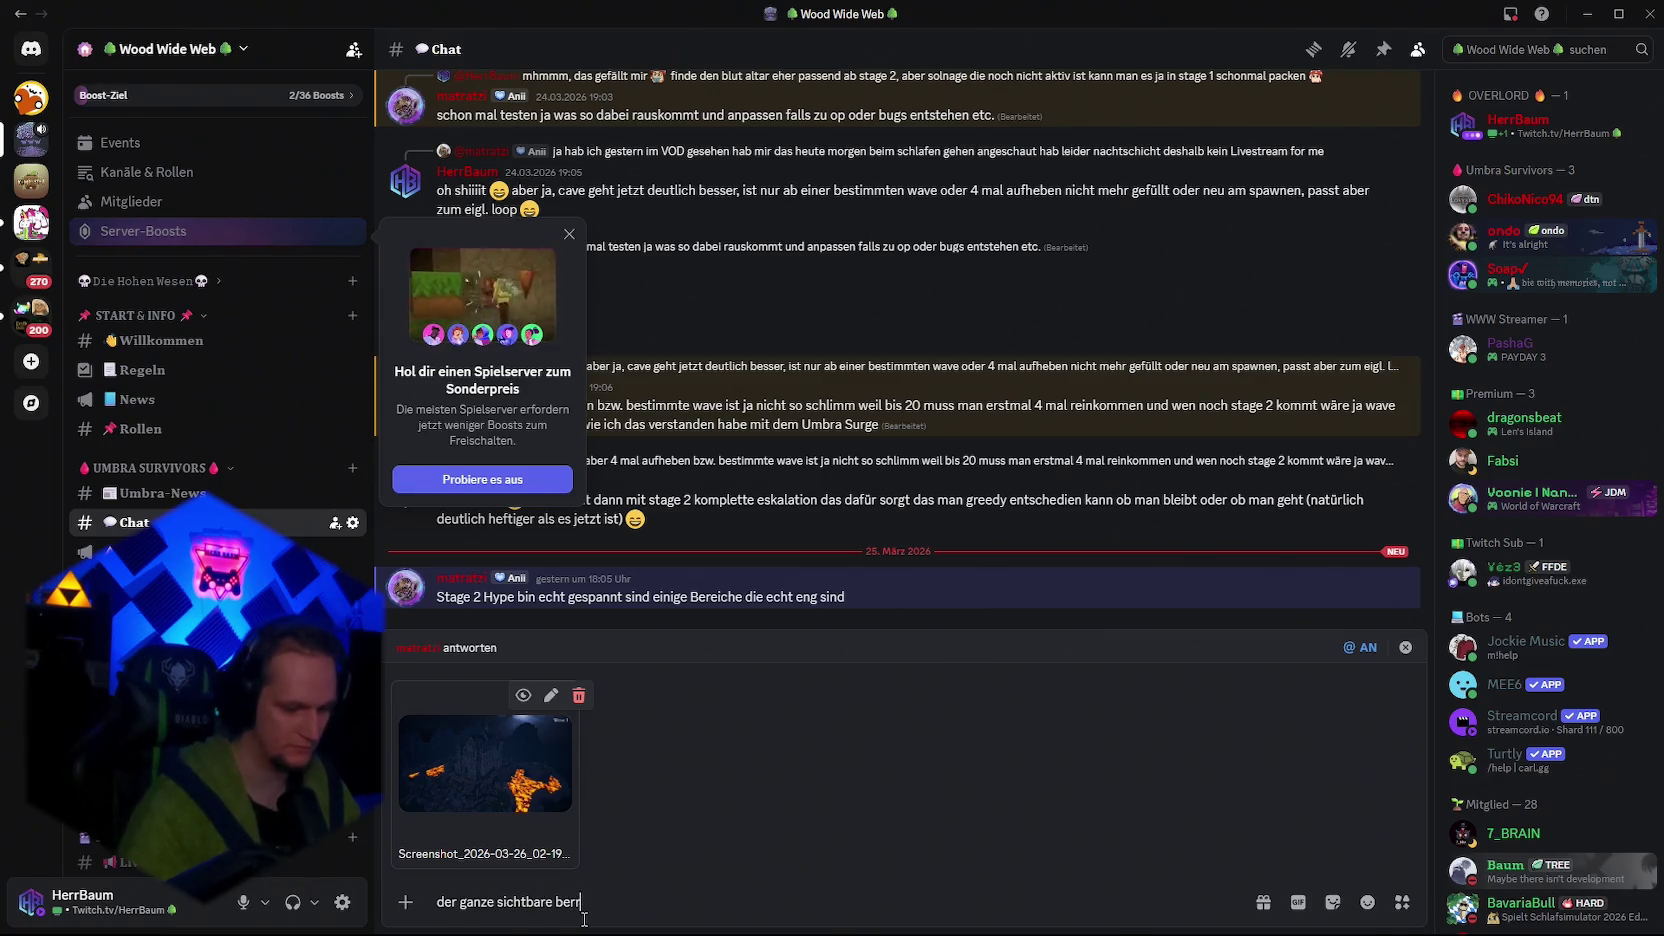
text(eich ist frei )
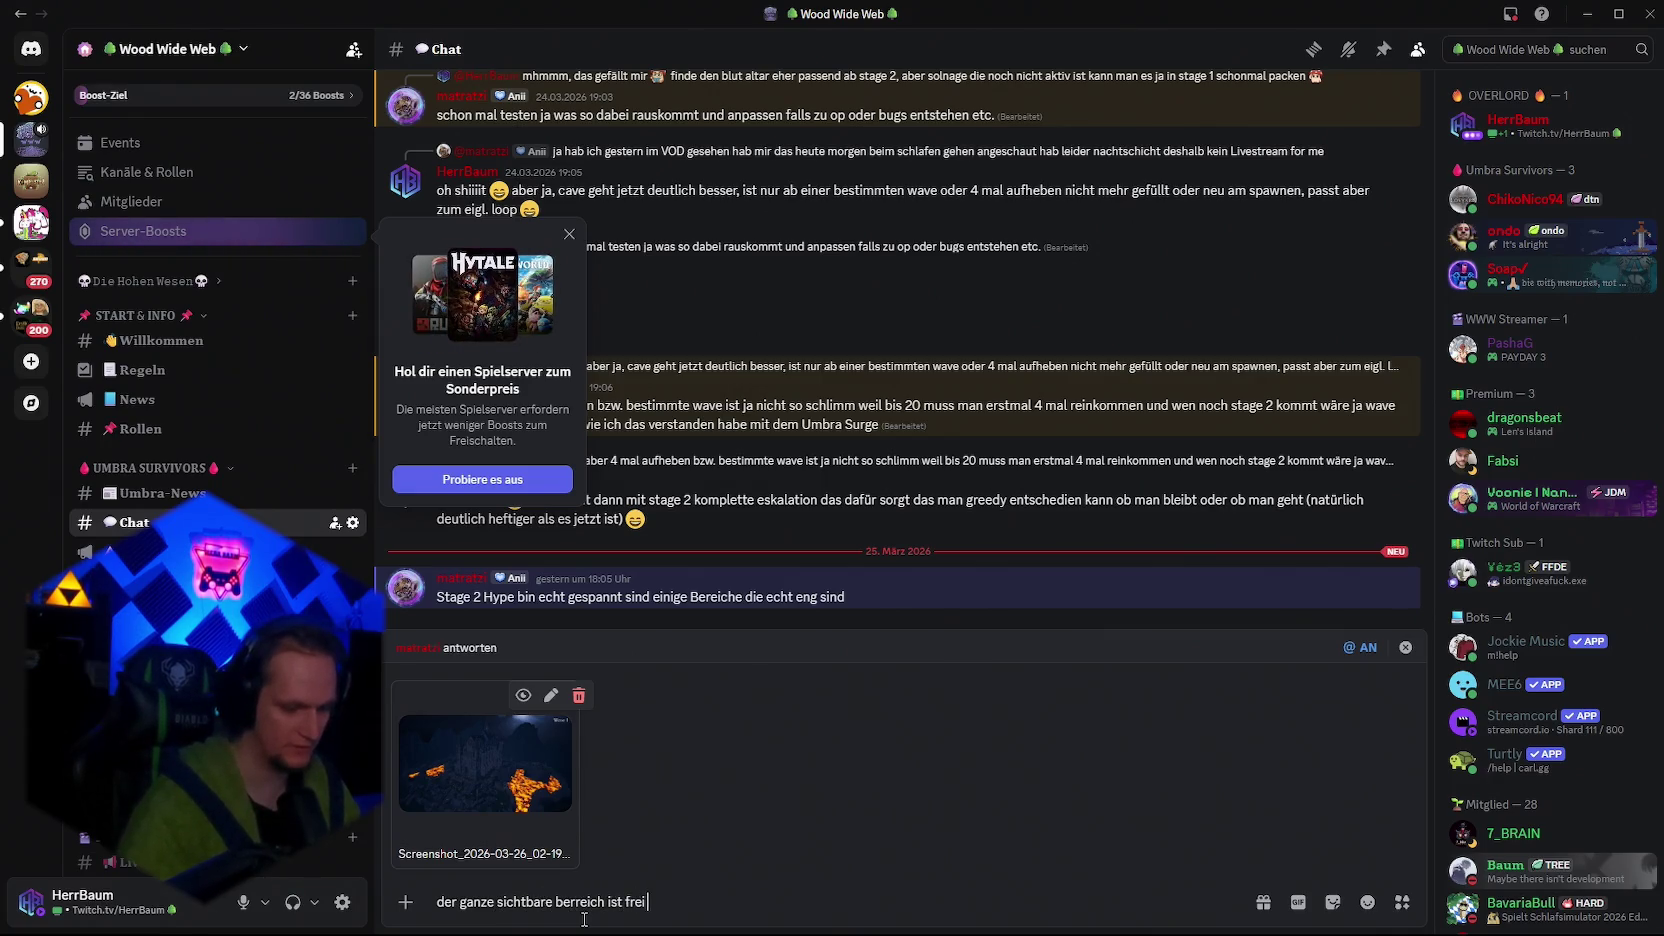
text(nutzbar)
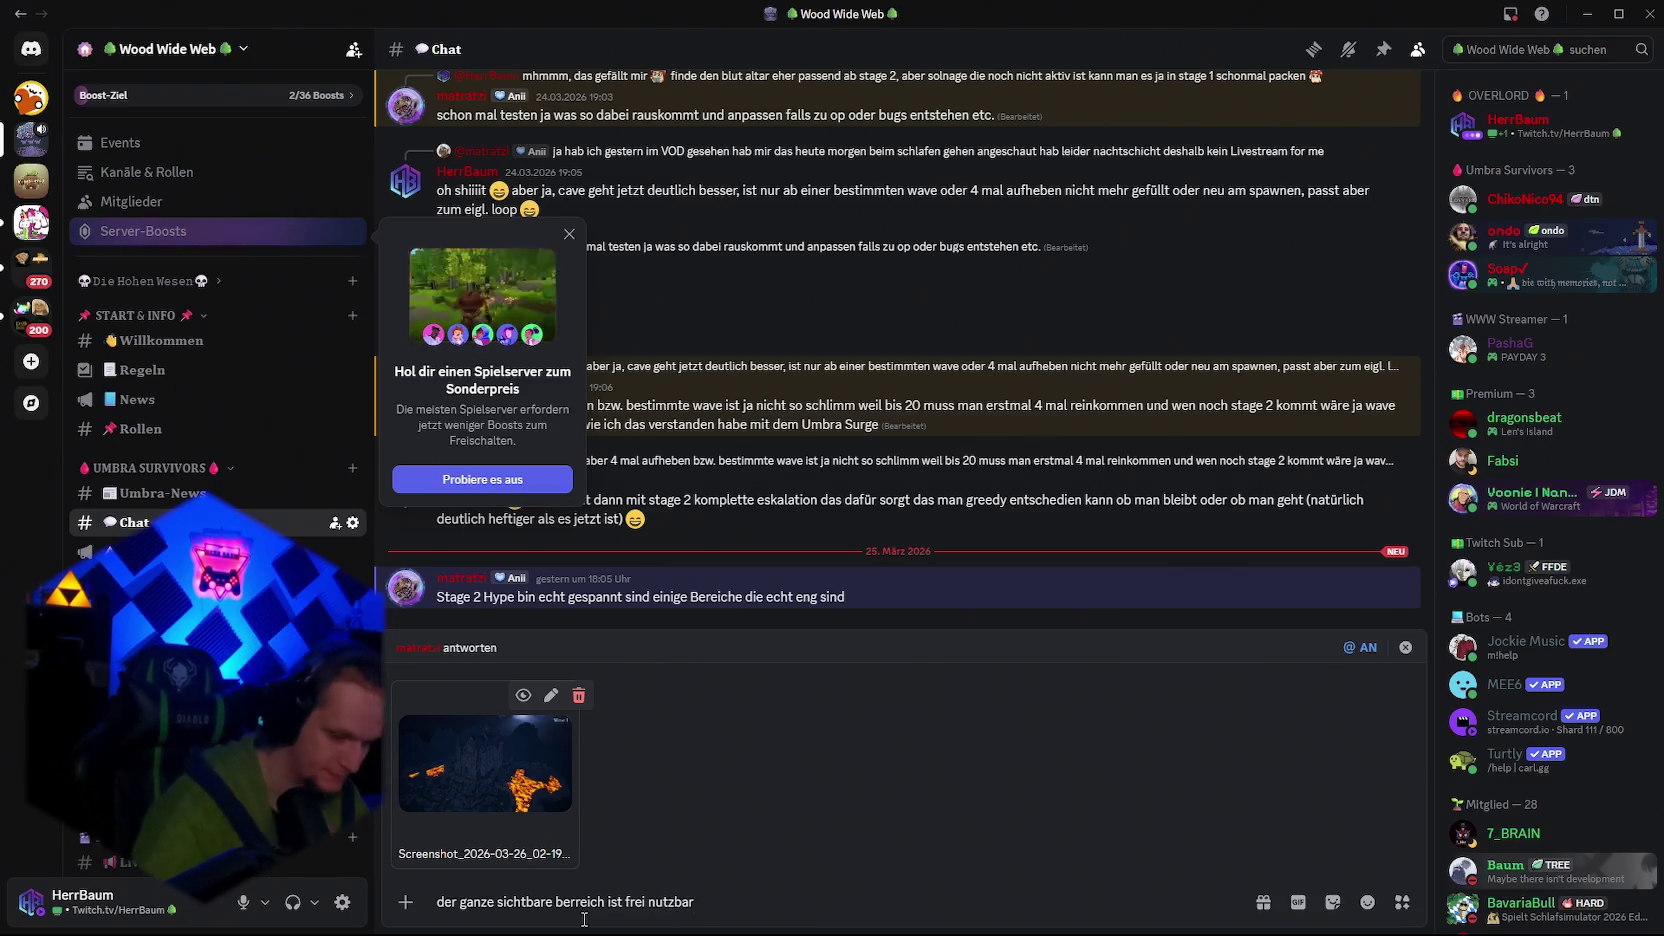
text(,)
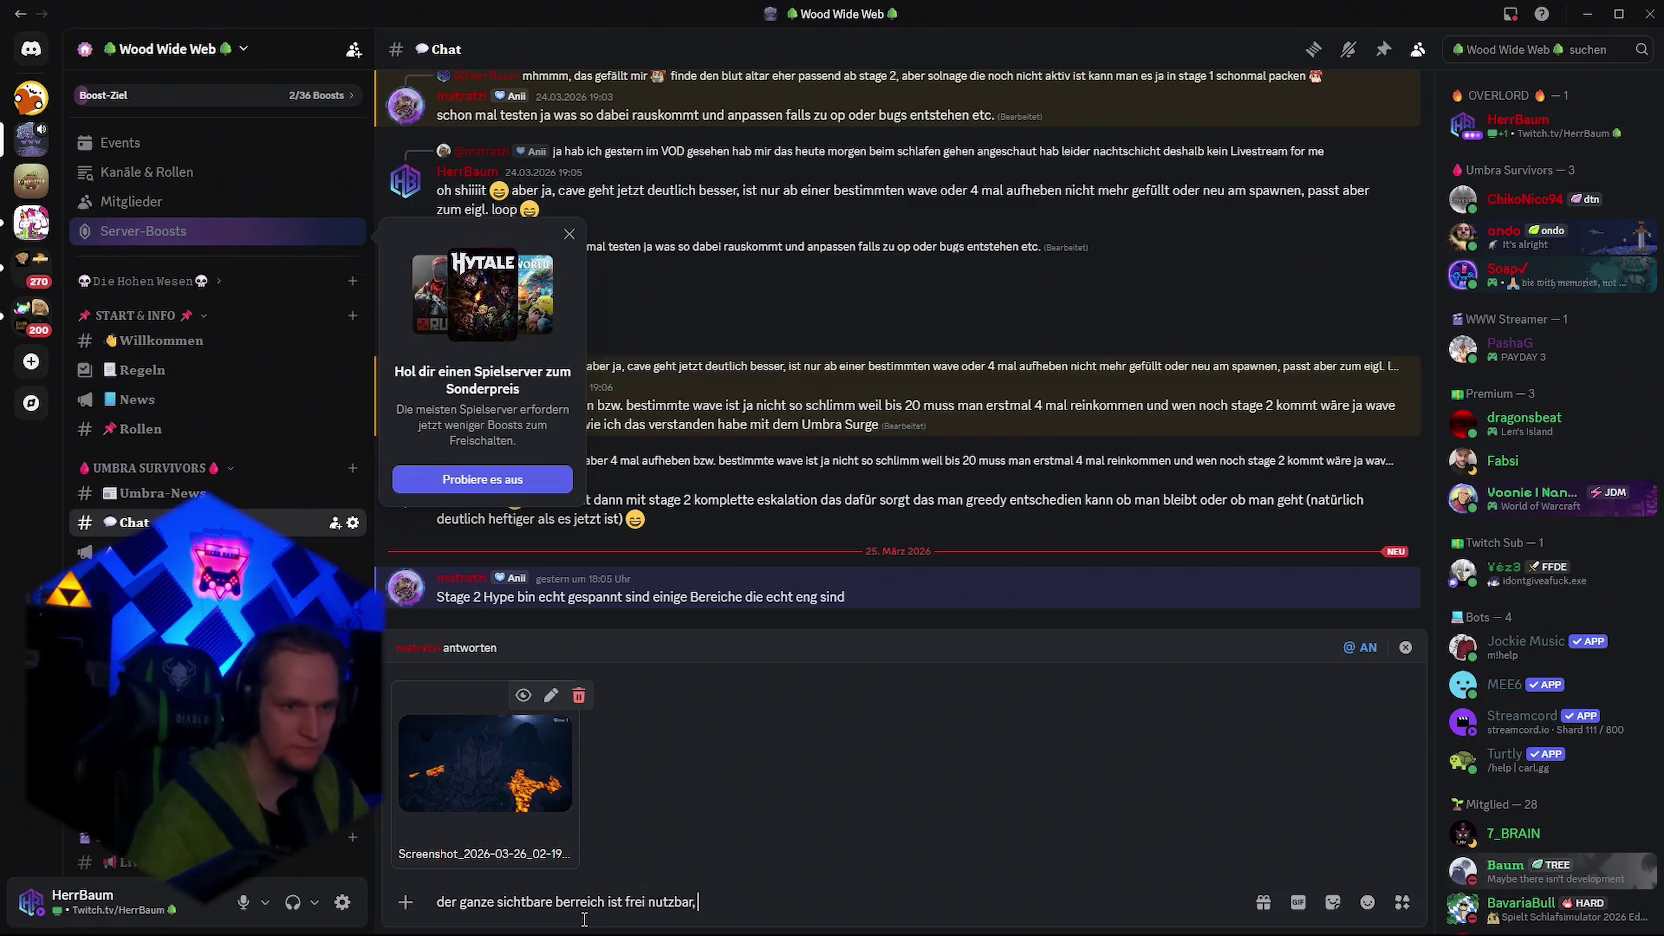
text( Stage 2 nimmt)
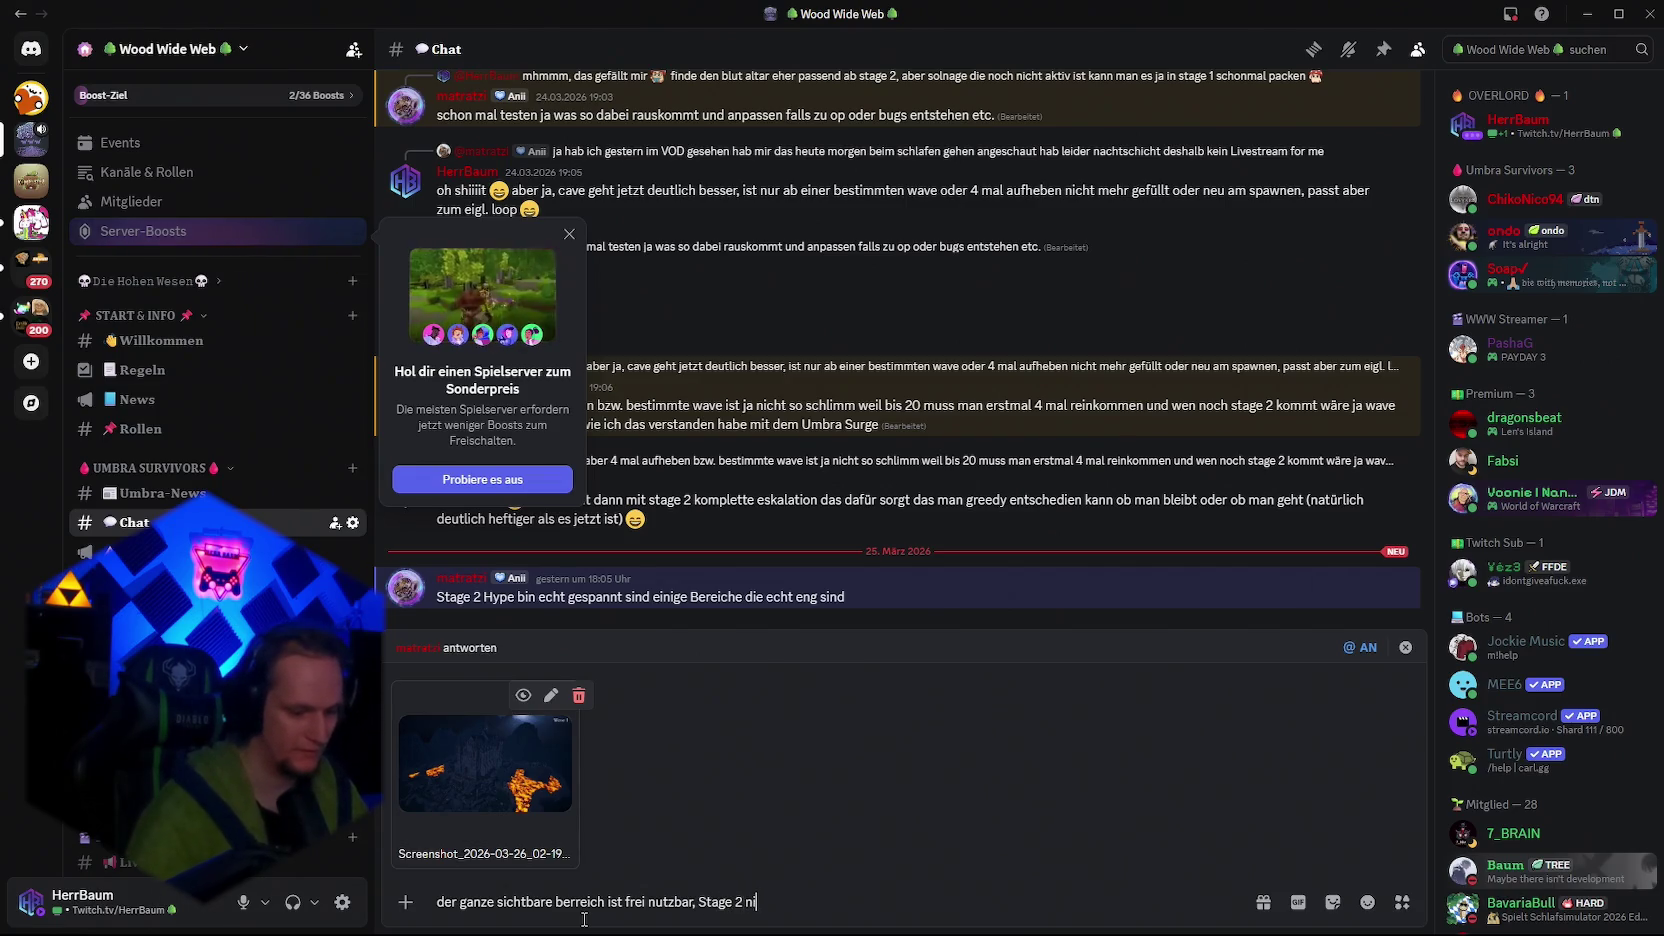